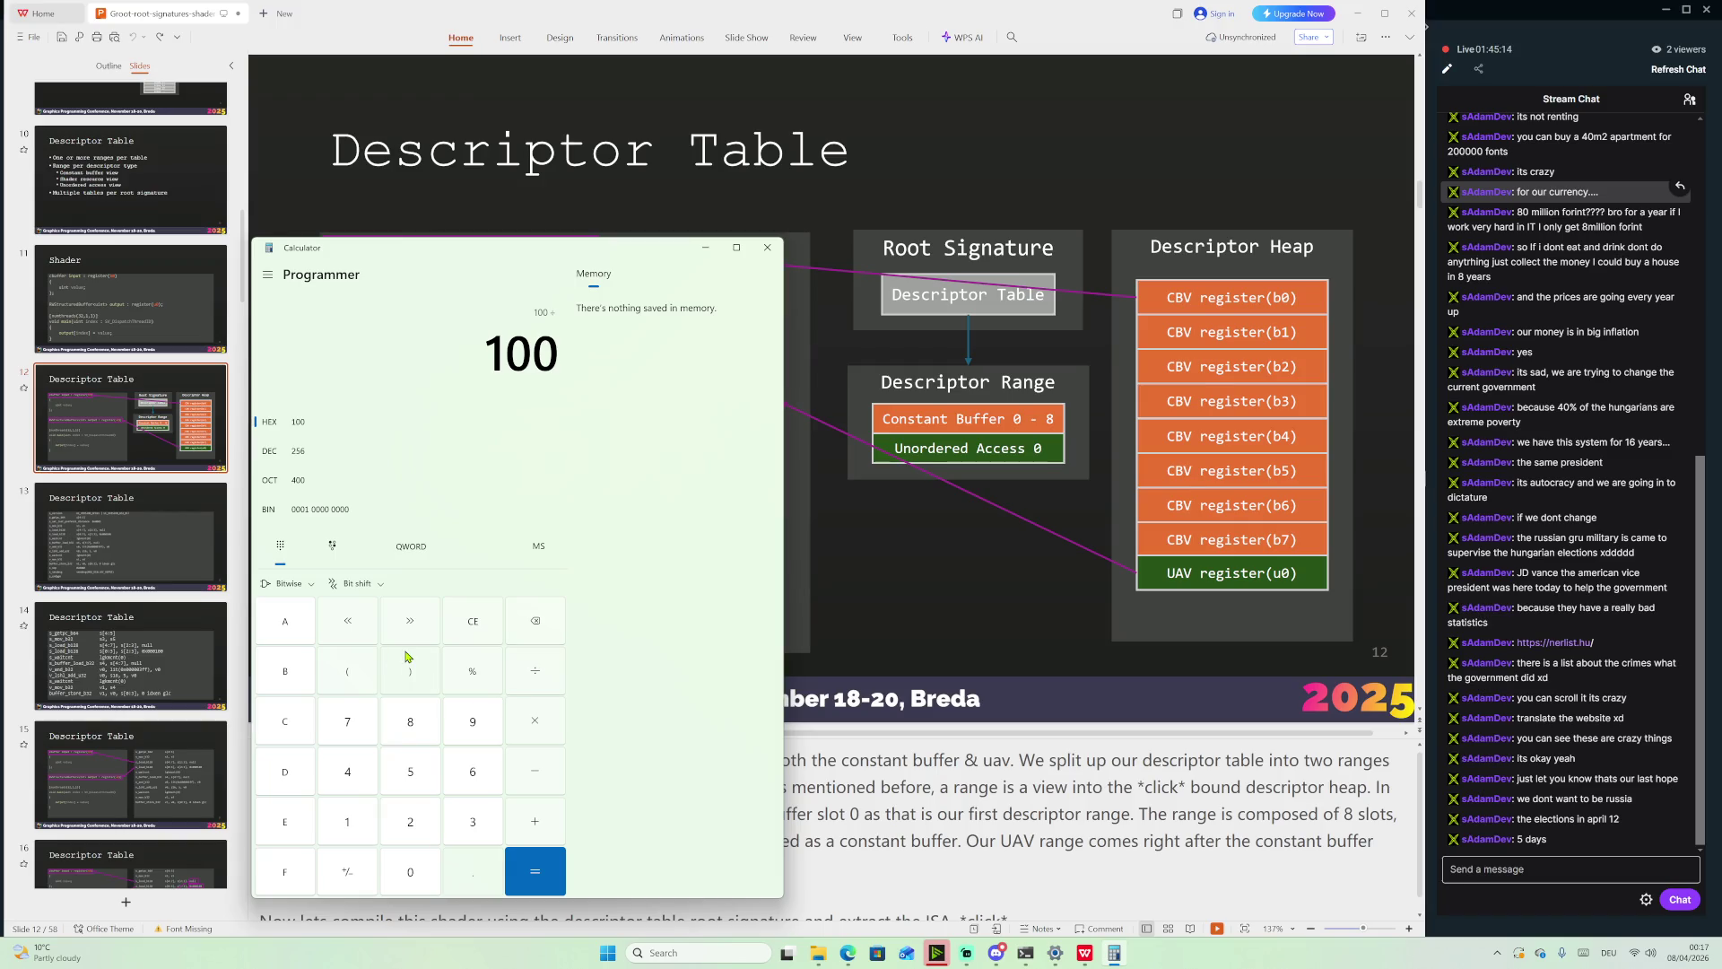
Compute 256 ÷ 8 = 32 in decimal in Calculator, then minimize it to reveal the slide
{"action": "left_click", "coordinate": [276, 457]}
{"action": "left_click", "coordinate": [409, 721]}
{"action": "left_click", "coordinate": [535, 870]}
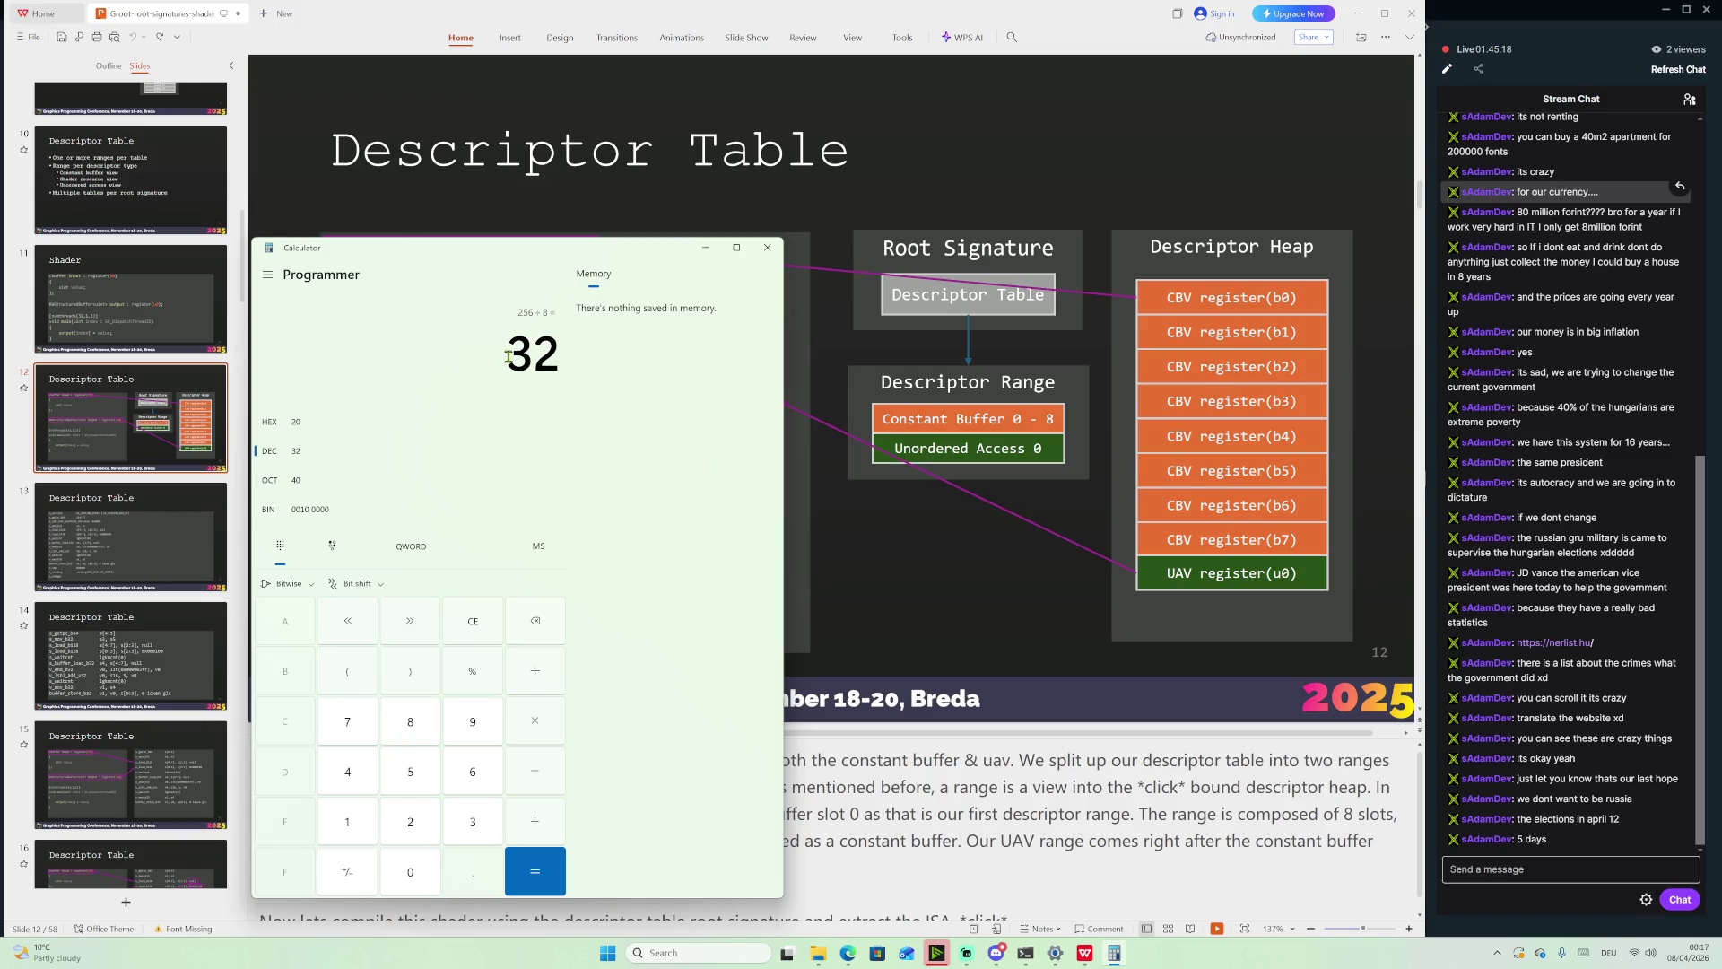
{"action": "left_click_drag", "start_coordinate": [505, 357], "coordinate": [554, 357]}
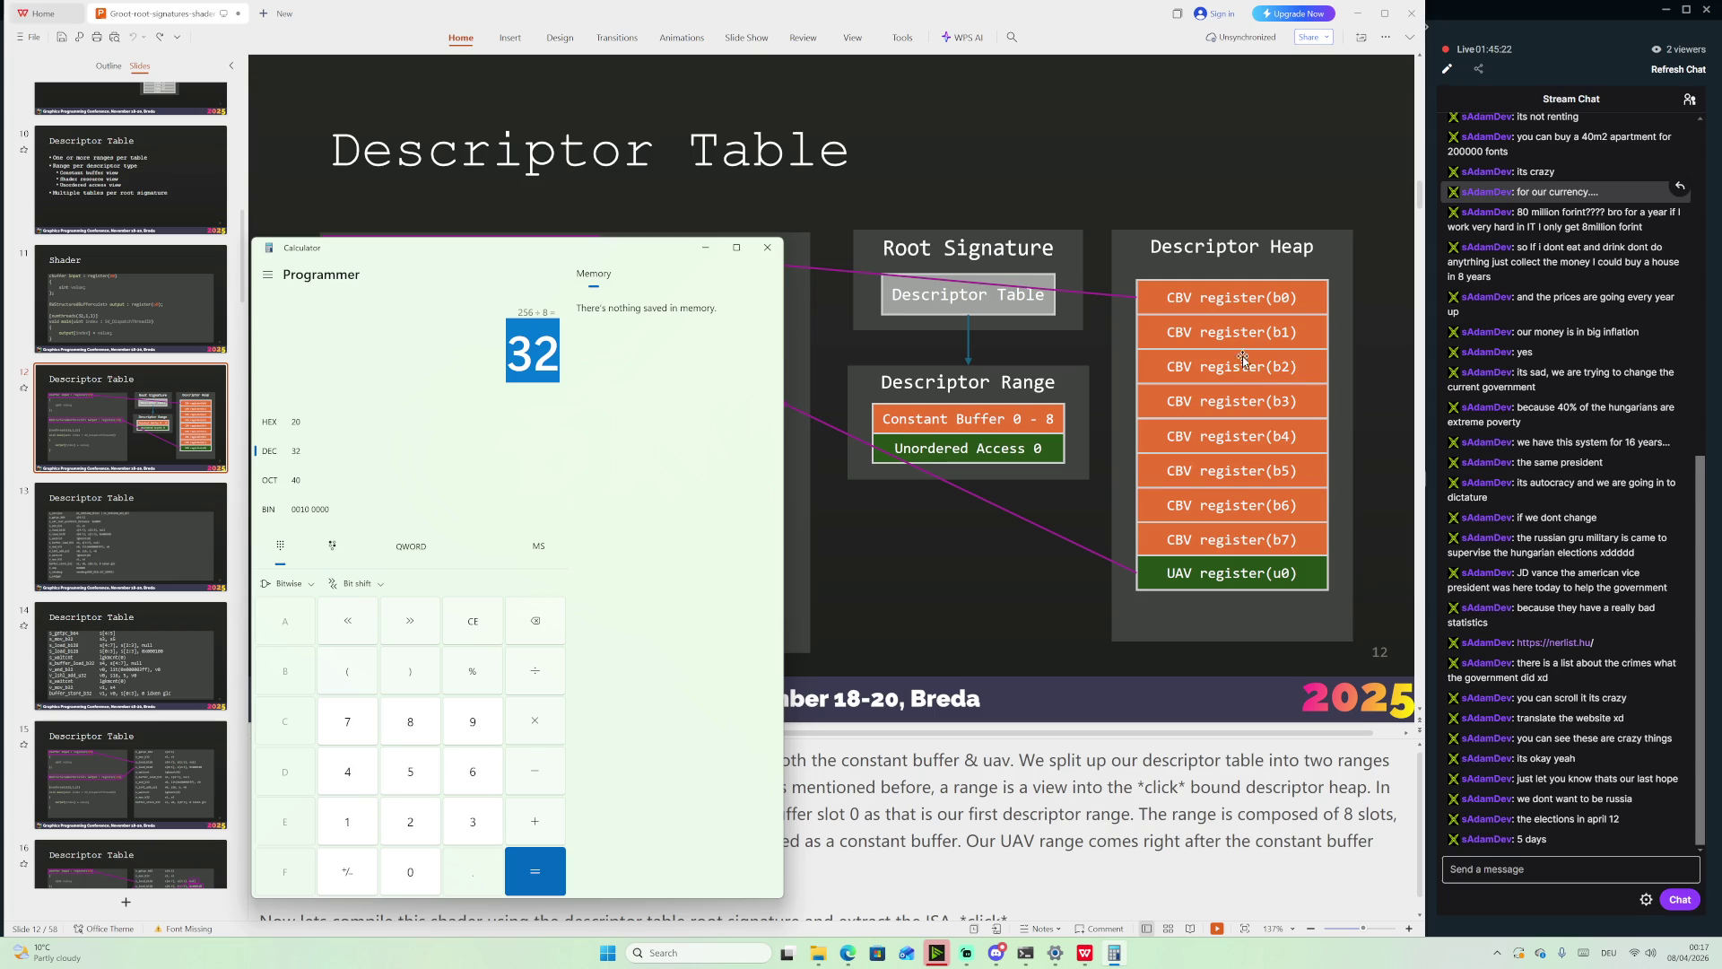
{"action": "mouse_move", "coordinate": [658, 258]}
{"action": "left_mouse_down"}
{"action": "mouse_move", "coordinate": [1474, 515]}
{"action": "mouse_move", "coordinate": [1543, 576]}
{"action": "mouse_move", "coordinate": [1194, 173]}
{"action": "mouse_move", "coordinate": [1320, 361]}
{"action": "mouse_move", "coordinate": [1046, 332]}
{"action": "mouse_move", "coordinate": [1388, 288]}
{"action": "mouse_move", "coordinate": [1113, 256]}
{"action": "left_mouse_up"}
{"action": "left_click", "coordinate": [1166, 250]}
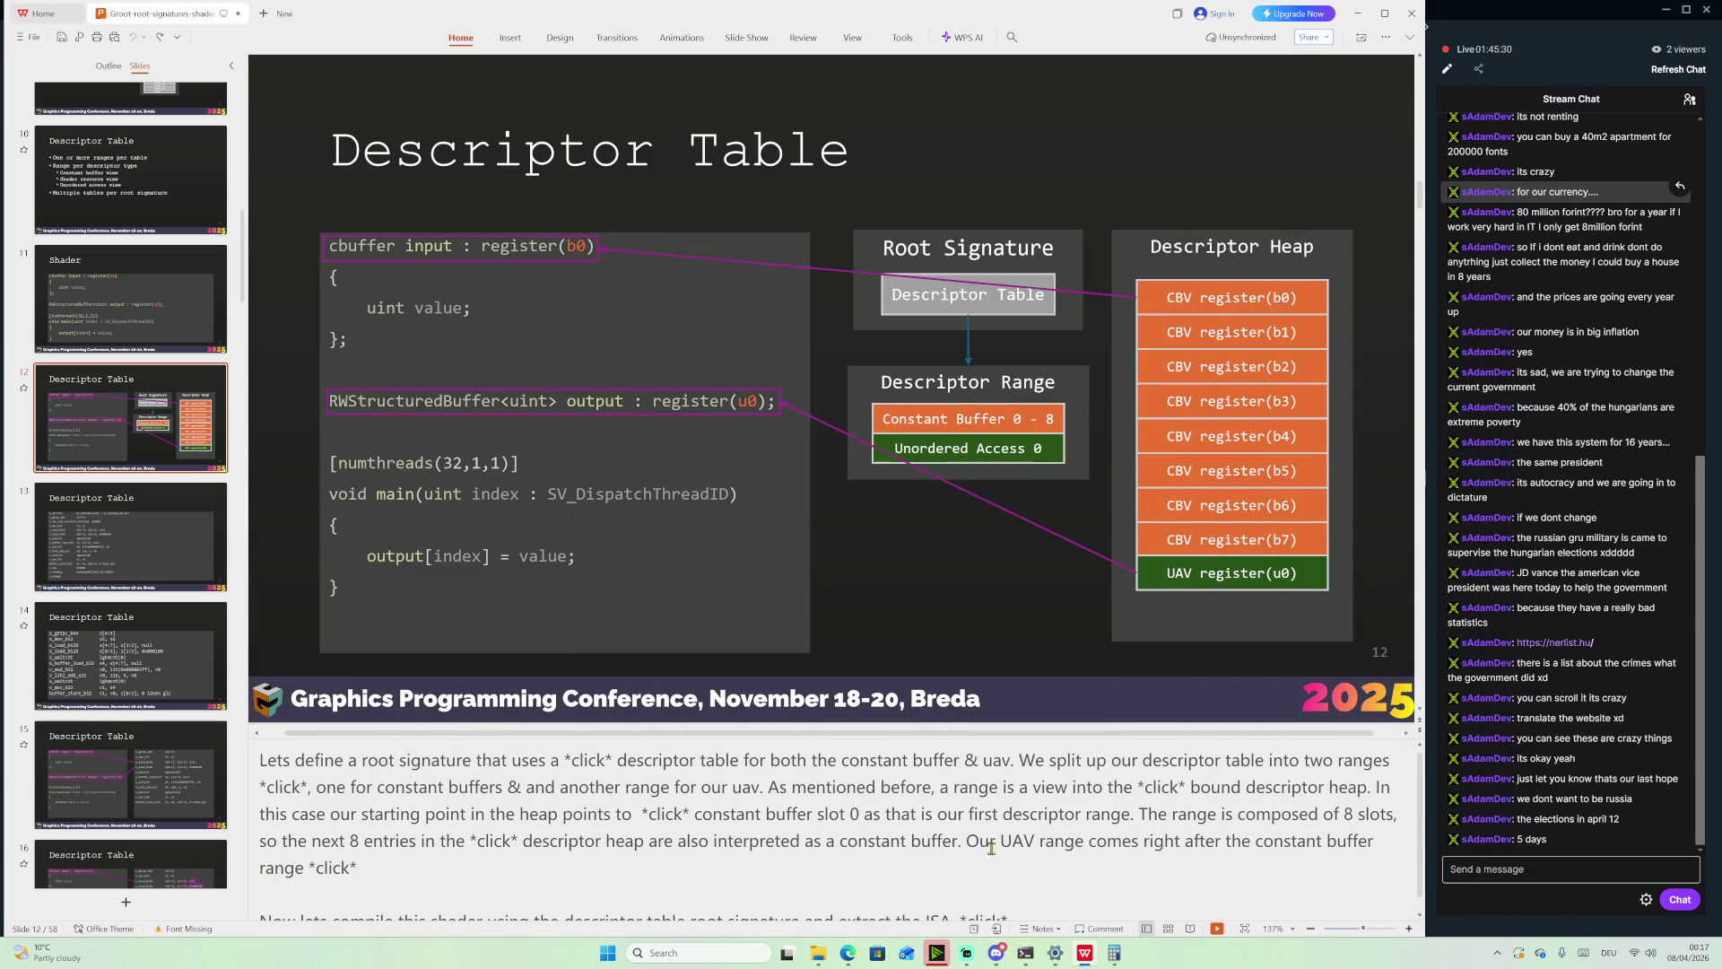
Jump from the speaker notes to slide 15 and select the 0x000100 offset in the ISA listing
{"action": "left_click", "coordinate": [1034, 787]}
{"action": "key", "text": "Page_Down"}
{"action": "key", "text": "Page_Down"}
{"action": "key", "text": "Page_Down"}
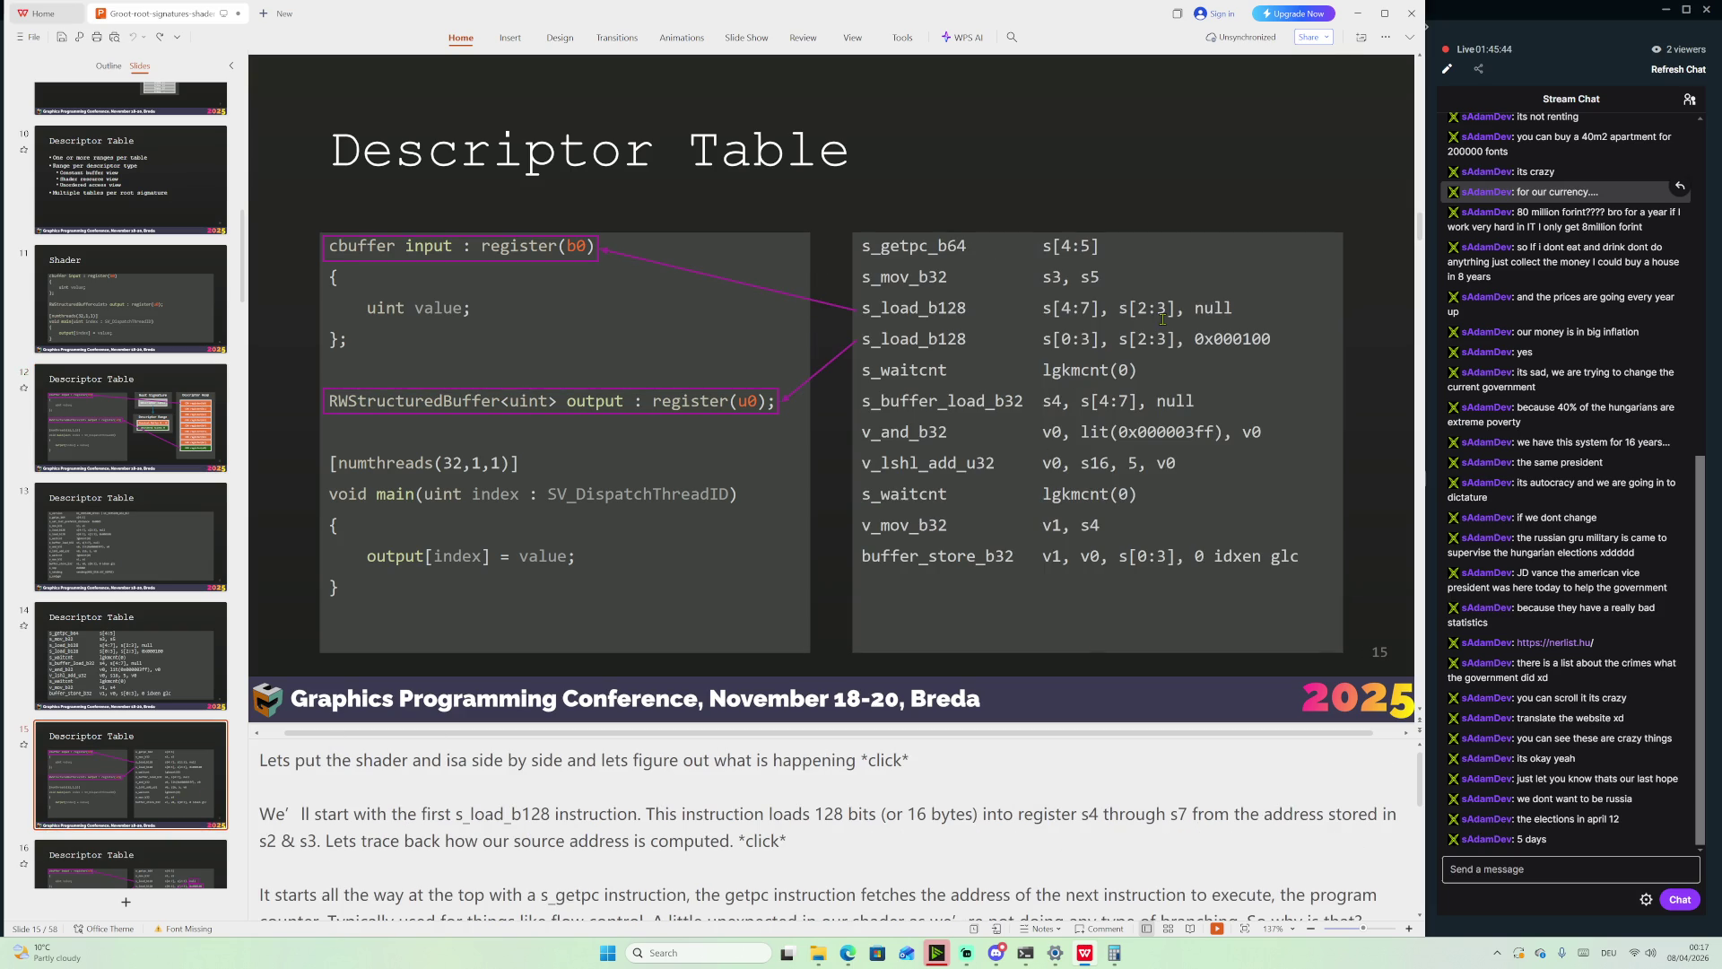
{"action": "left_click_drag", "start_coordinate": [1279, 341], "coordinate": [1194, 341]}
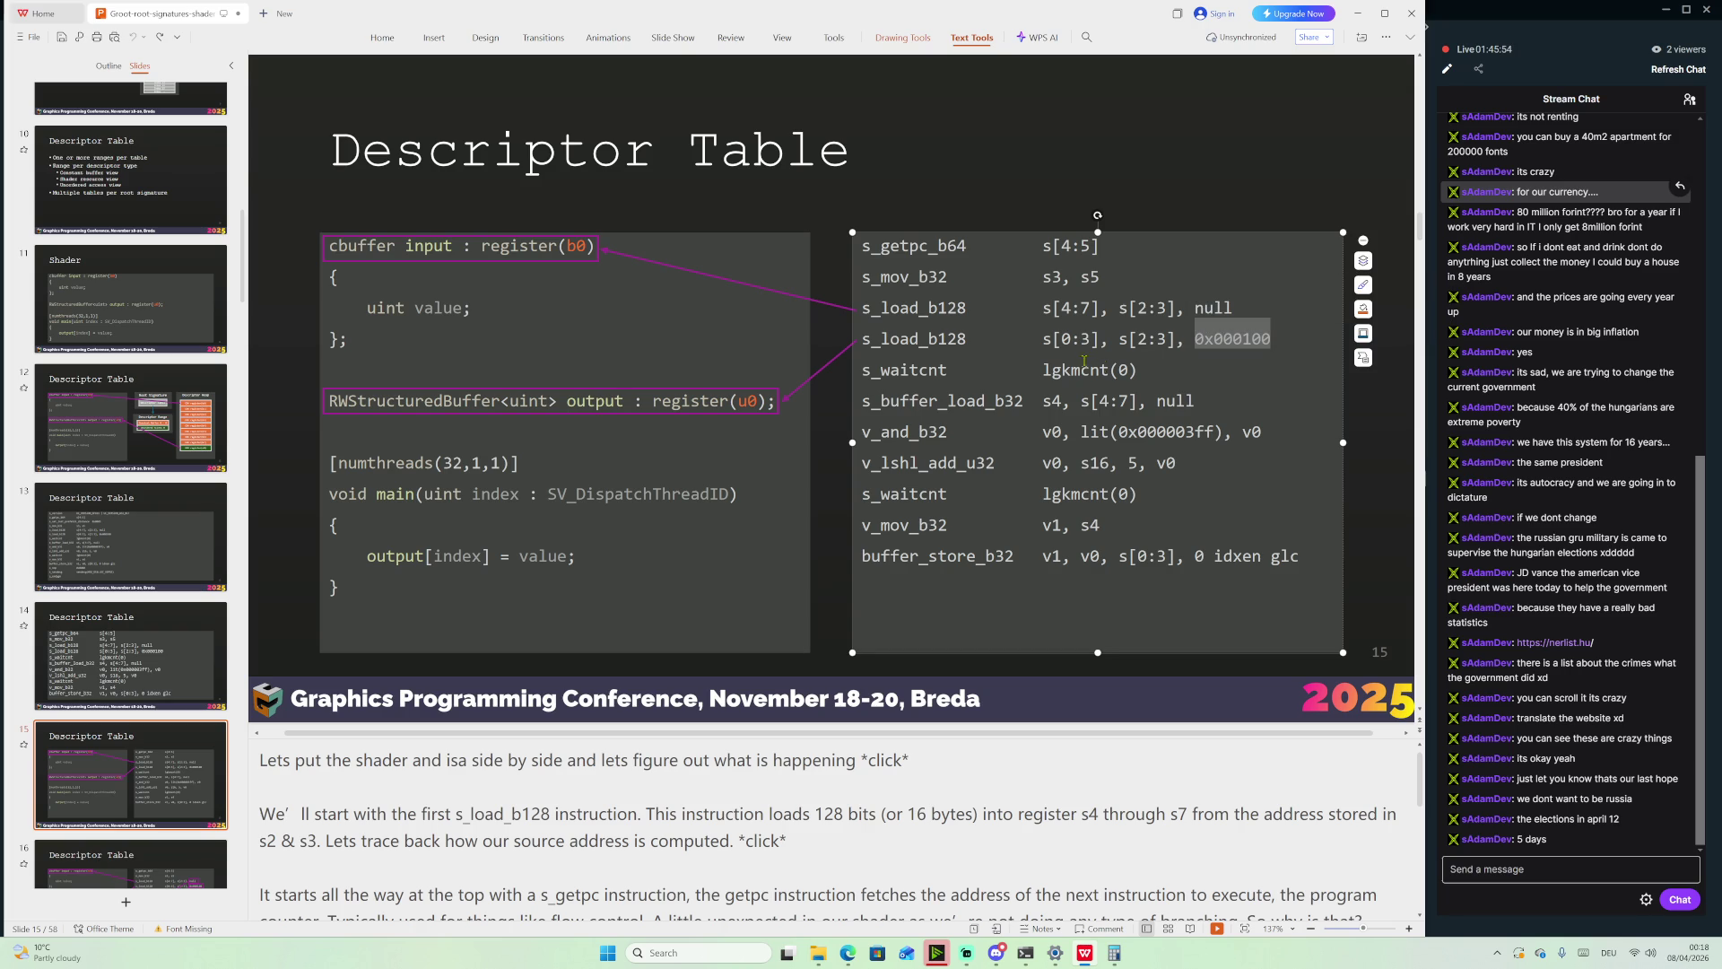
{"action": "scroll", "coordinate": [669, 894], "scroll_direction": "down", "scroll_amount": 9}
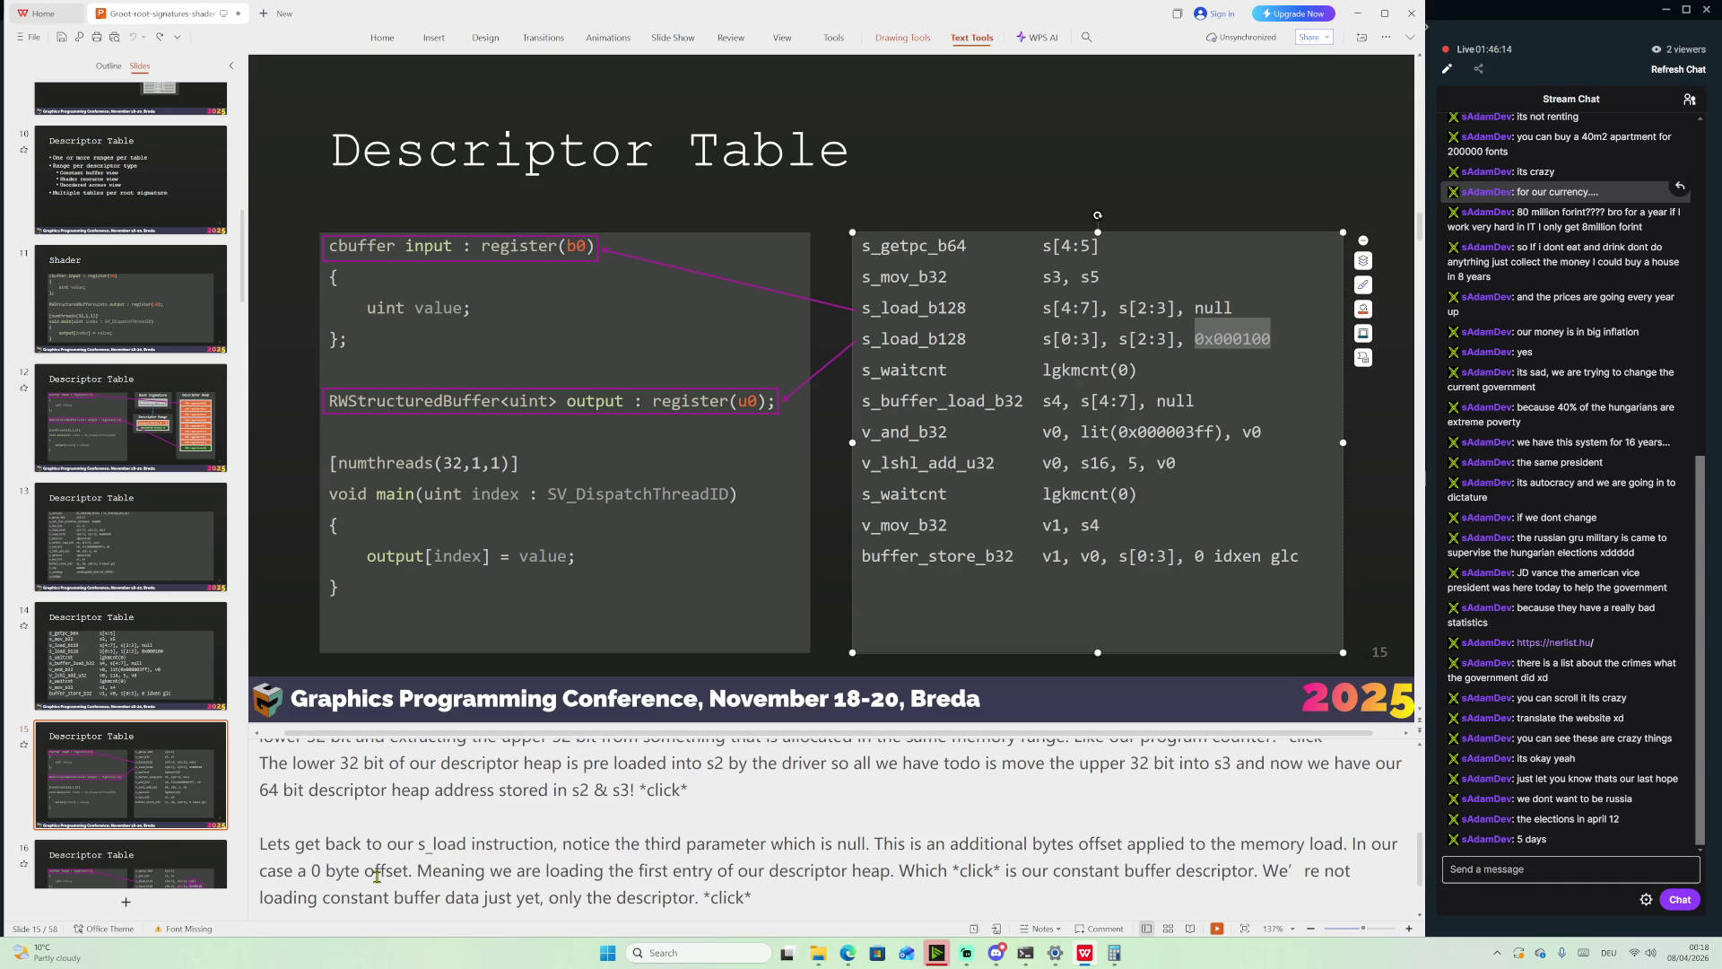
{"action": "left_click_drag", "start_coordinate": [1196, 307], "coordinate": [1235, 307]}
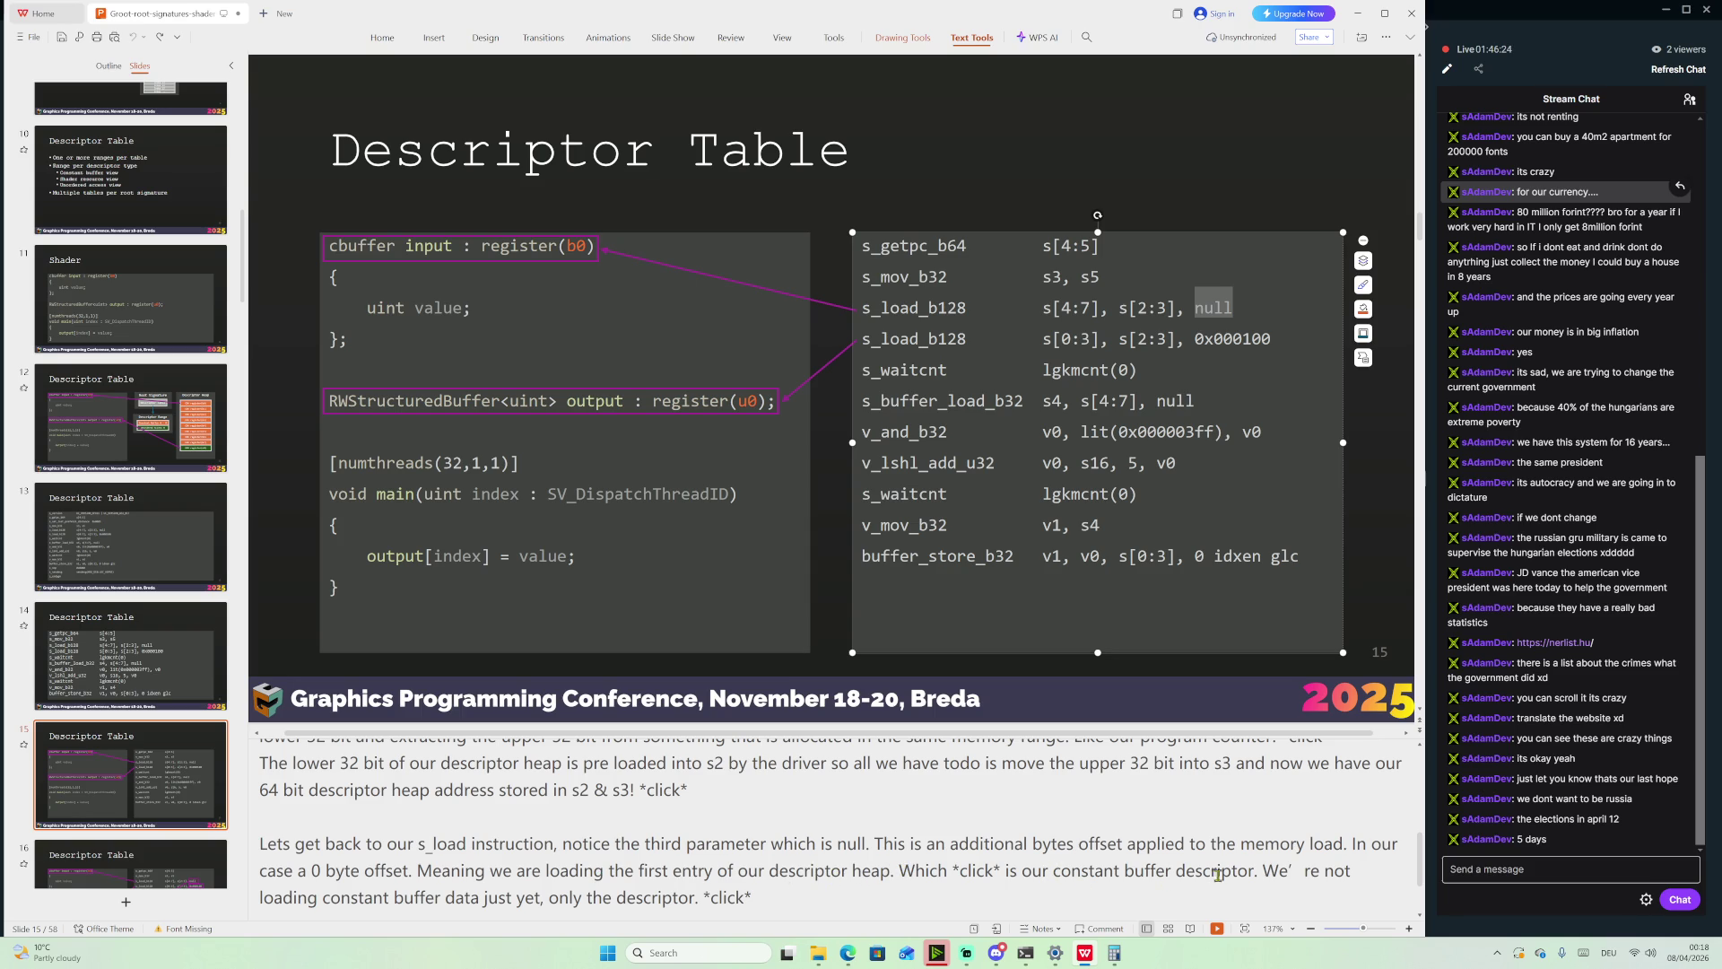
{"action": "scroll", "coordinate": [1265, 872], "scroll_direction": "down", "scroll_amount": 2}
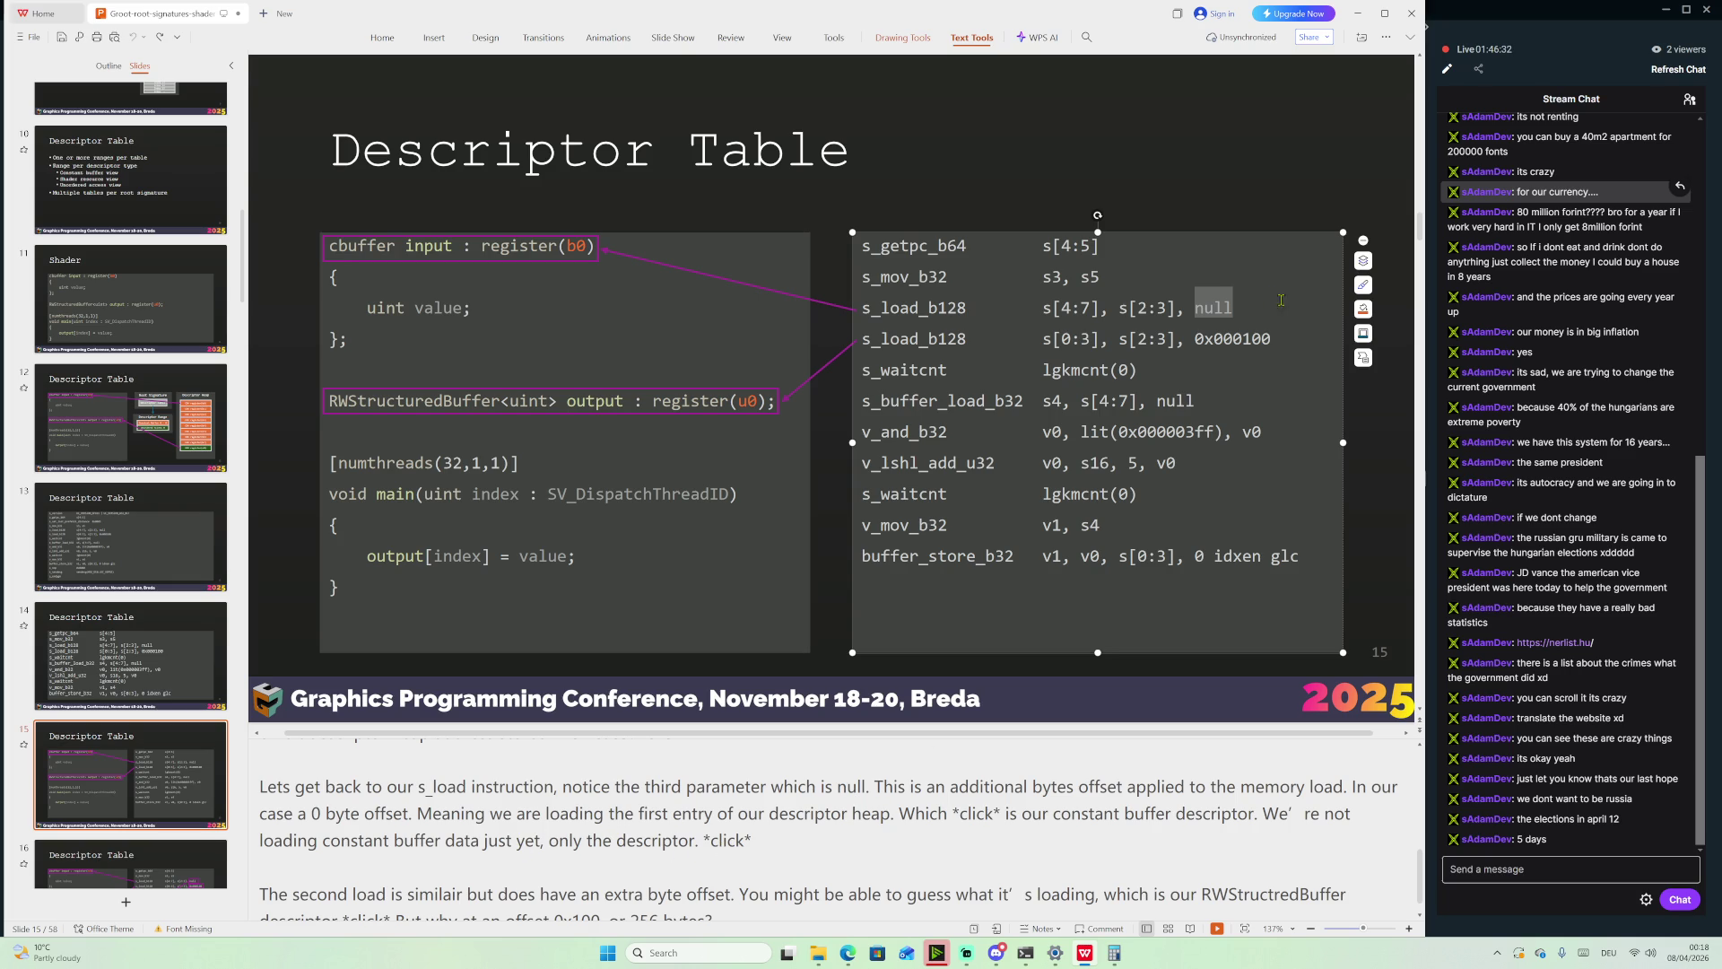
{"action": "left_click_drag", "start_coordinate": [866, 309], "coordinate": [1100, 312]}
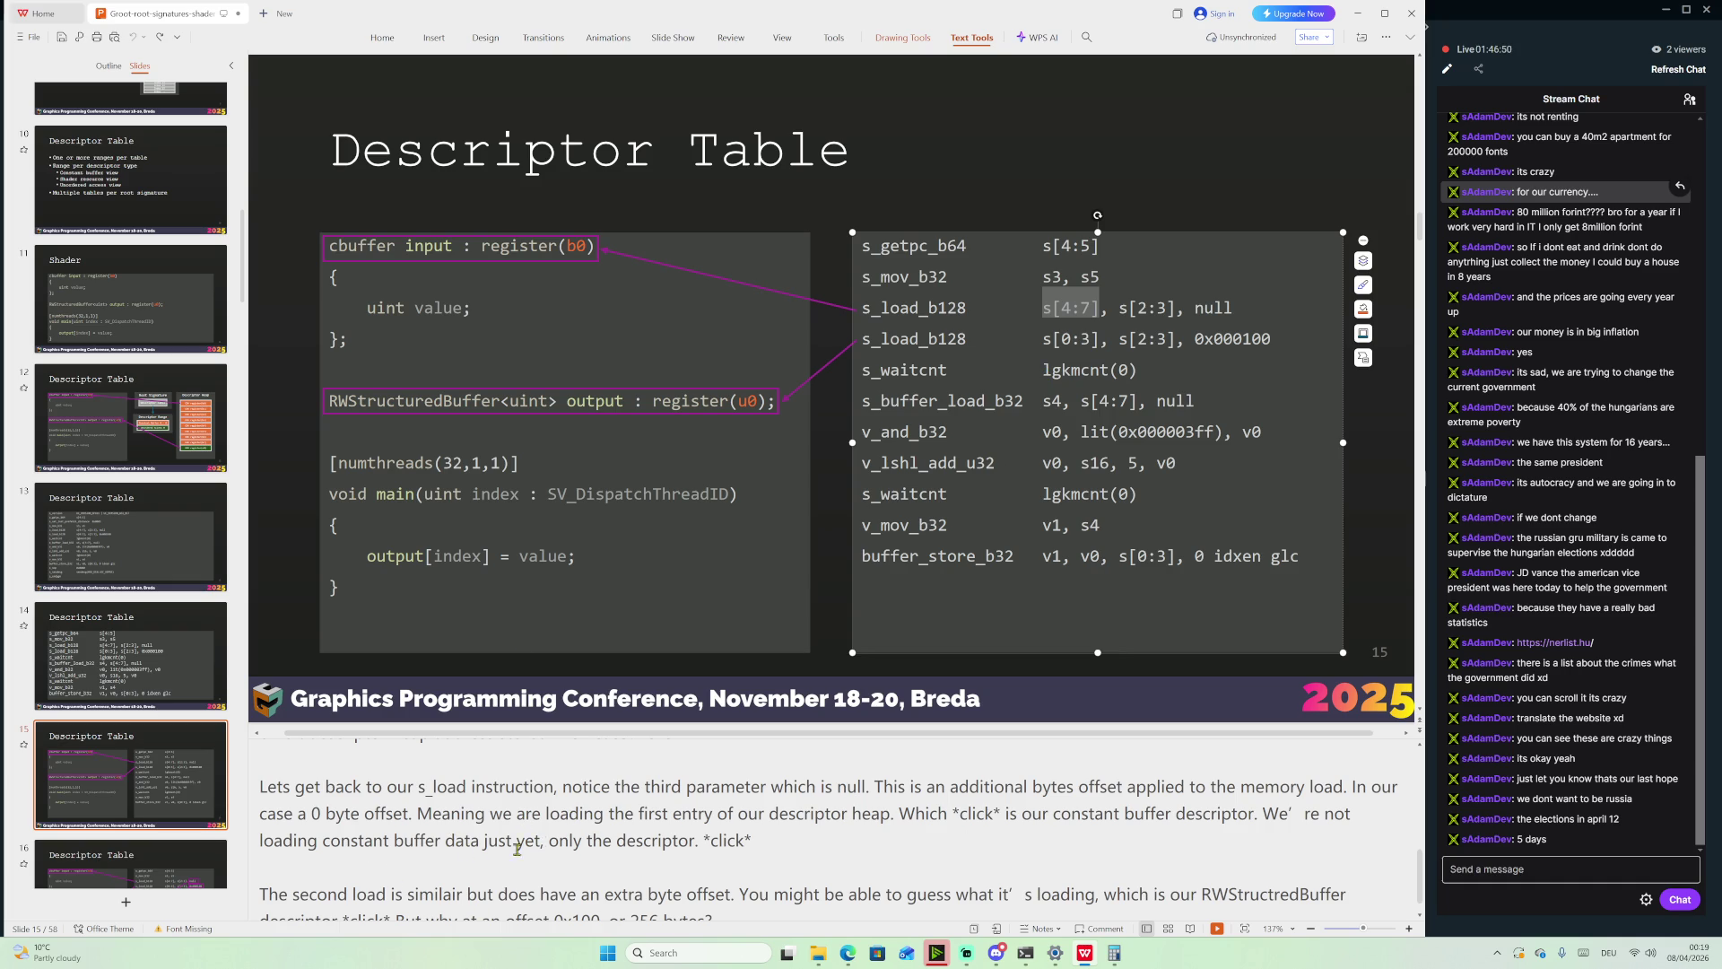
{"action": "scroll", "coordinate": [546, 863], "scroll_direction": "down", "scroll_amount": 1}
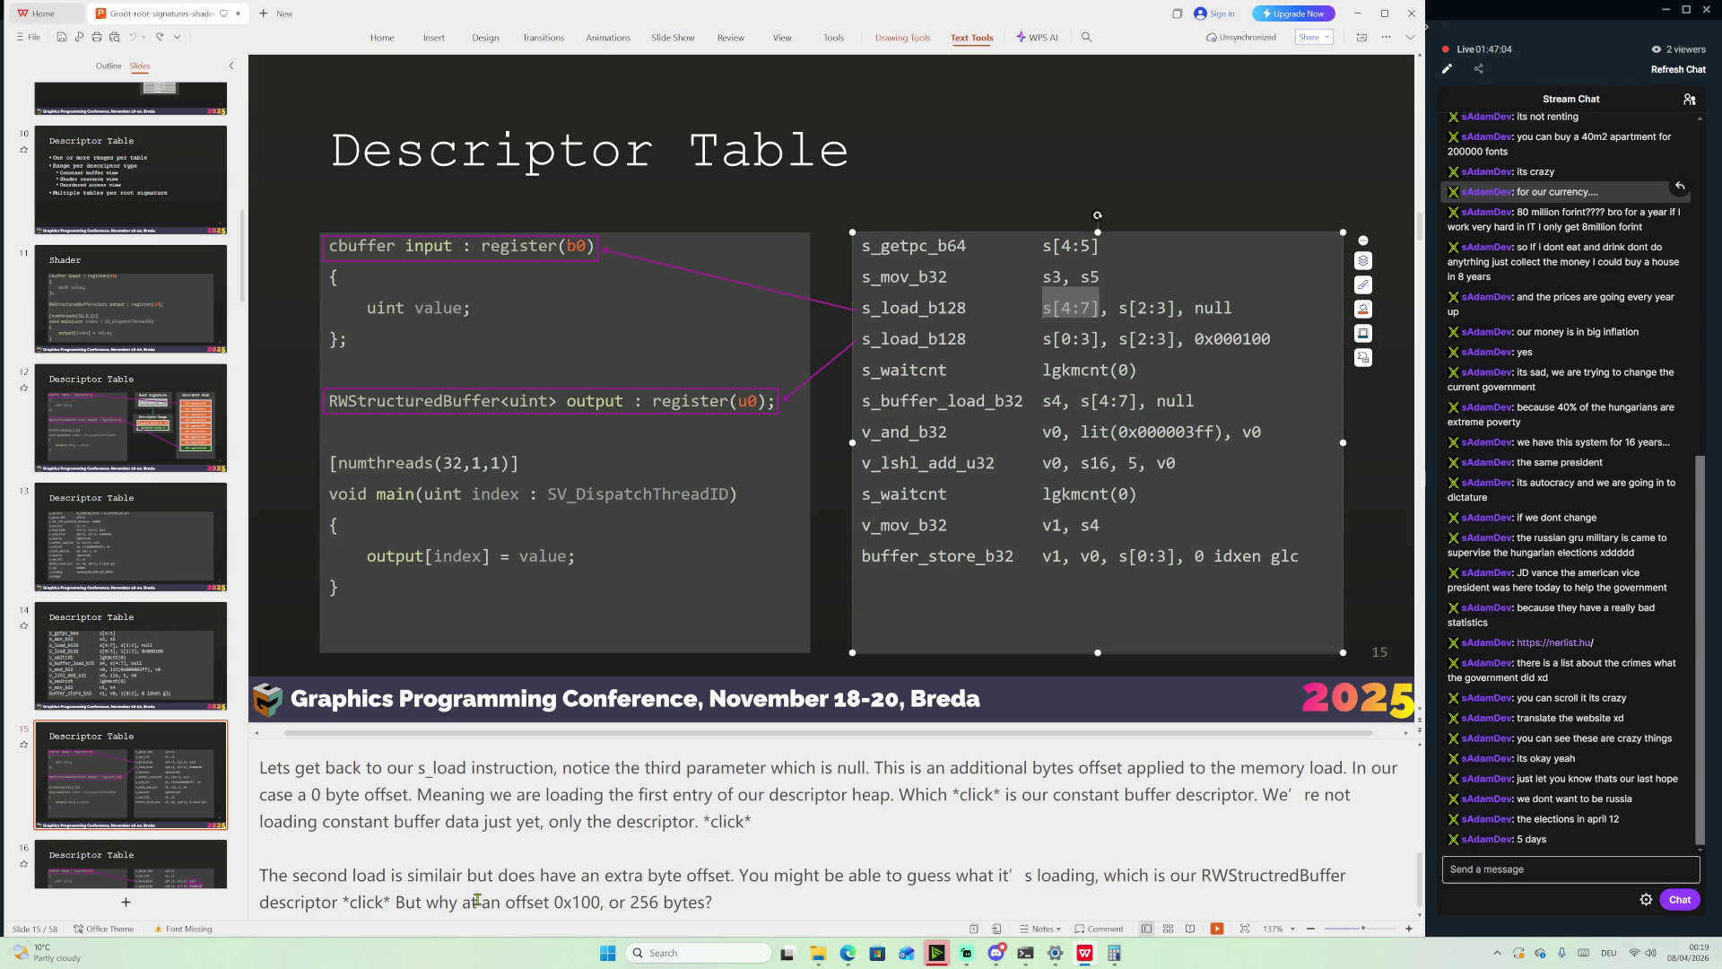
{"action": "left_click_drag", "start_coordinate": [560, 901], "coordinate": [706, 901]}
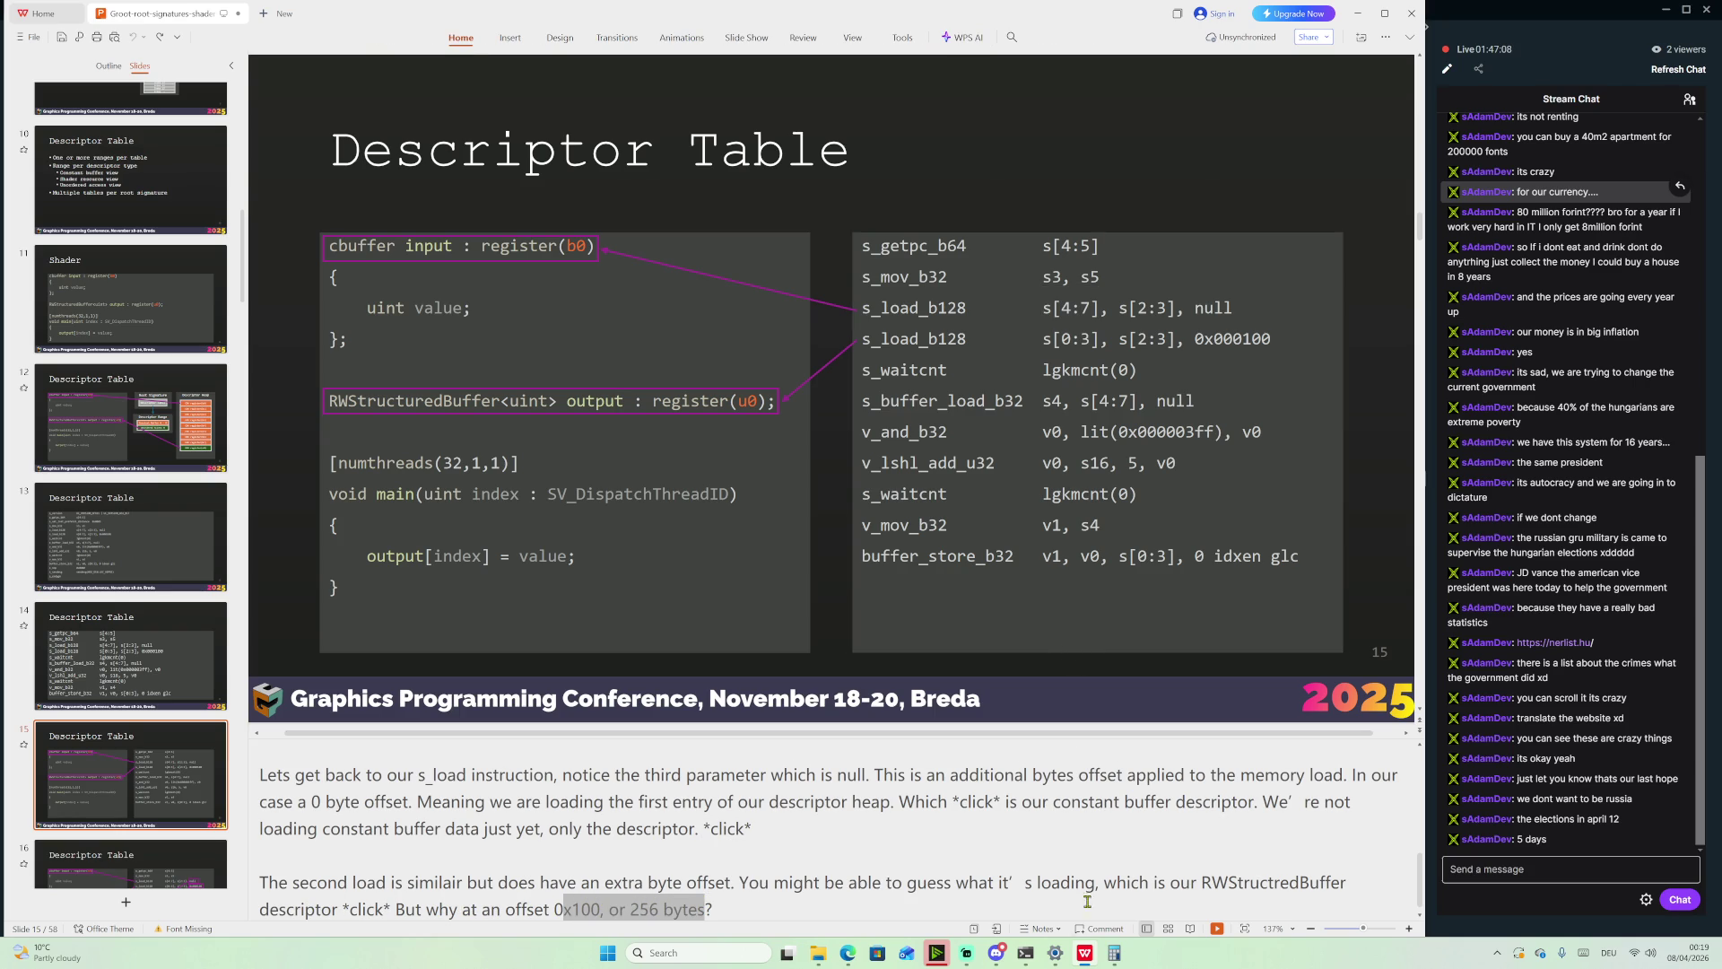
{"action": "left_click", "coordinate": [1110, 955]}
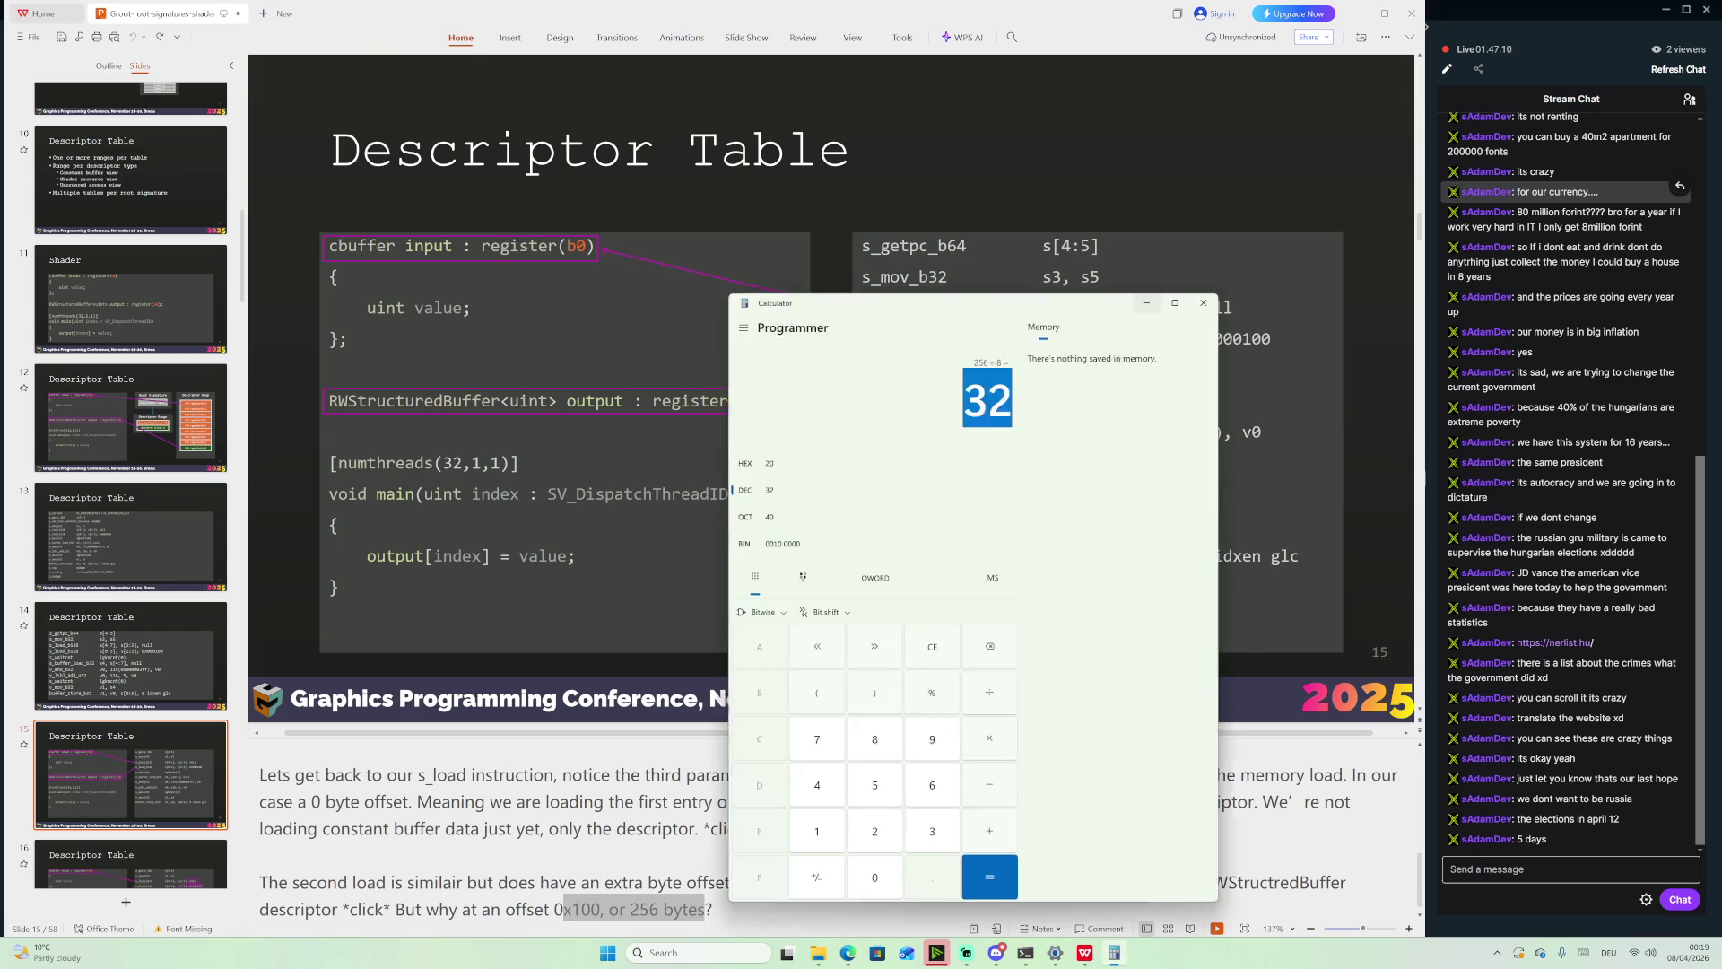
{"action": "left_click", "coordinate": [1105, 963]}
{"action": "mouse_move", "coordinate": [1072, 958]}
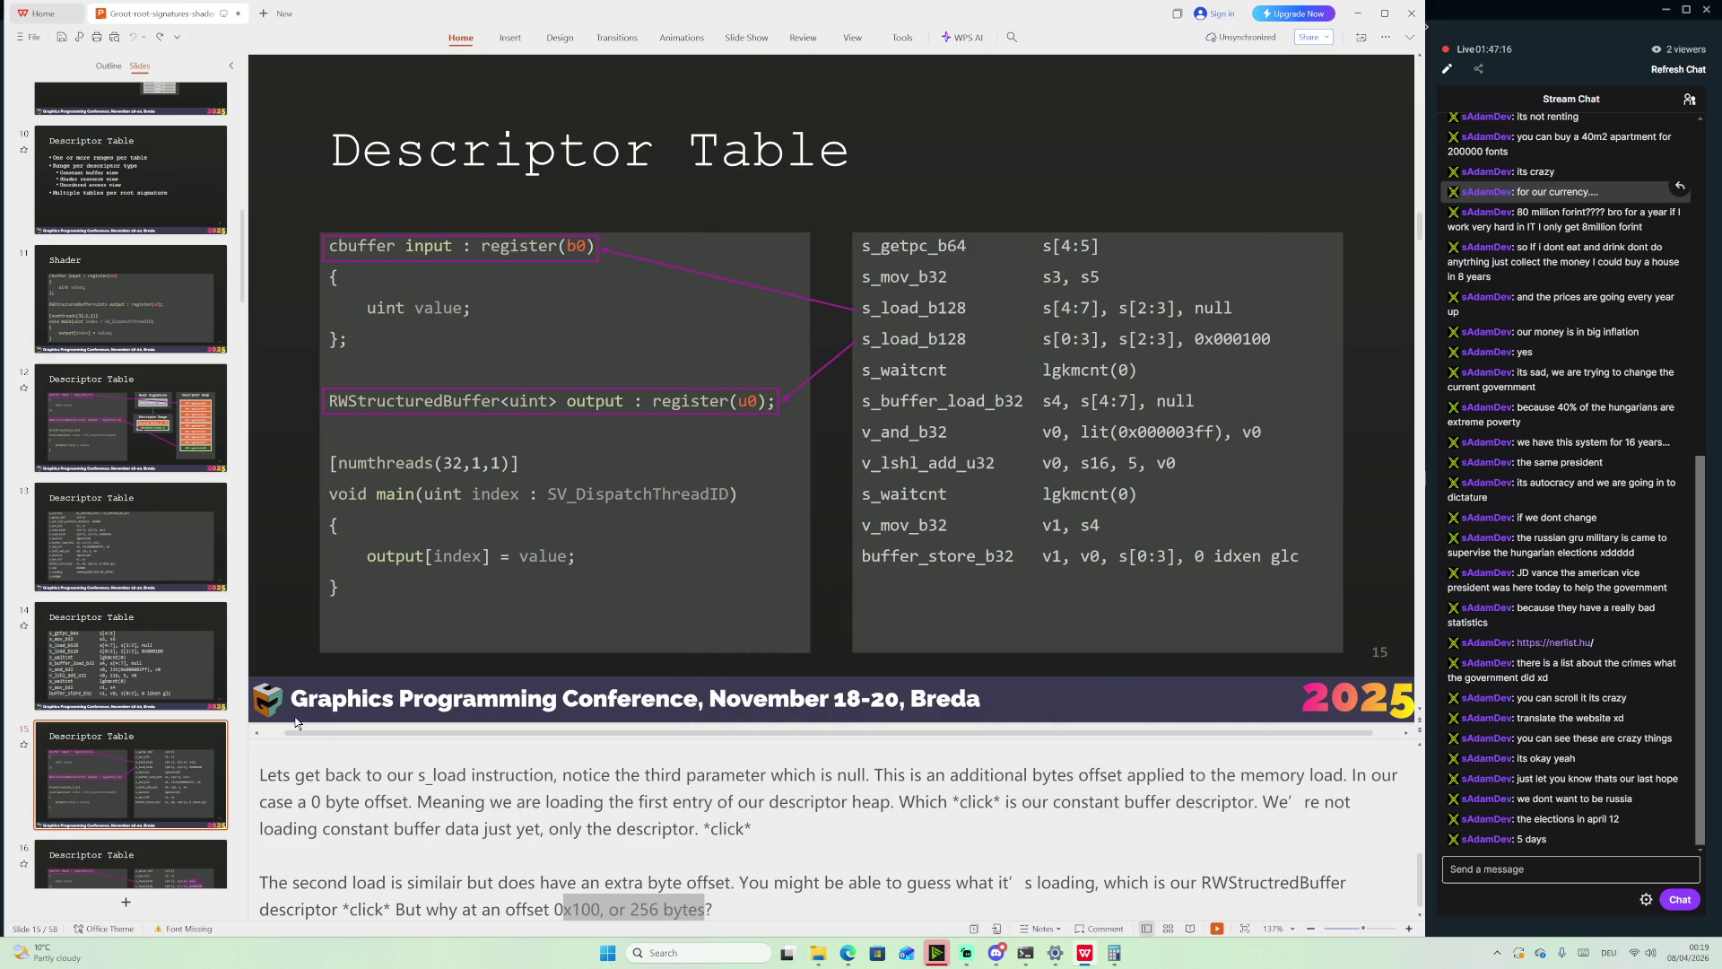
{"action": "scroll", "coordinate": [146, 765], "scroll_direction": "down", "scroll_amount": 2}
Open slide 16's Descriptor Heap diagram and select the 32-byte stride value in its notes
{"action": "scroll", "coordinate": [147, 765], "scroll_direction": "down", "scroll_amount": 1}
{"action": "mouse_move", "coordinate": [937, 952]}
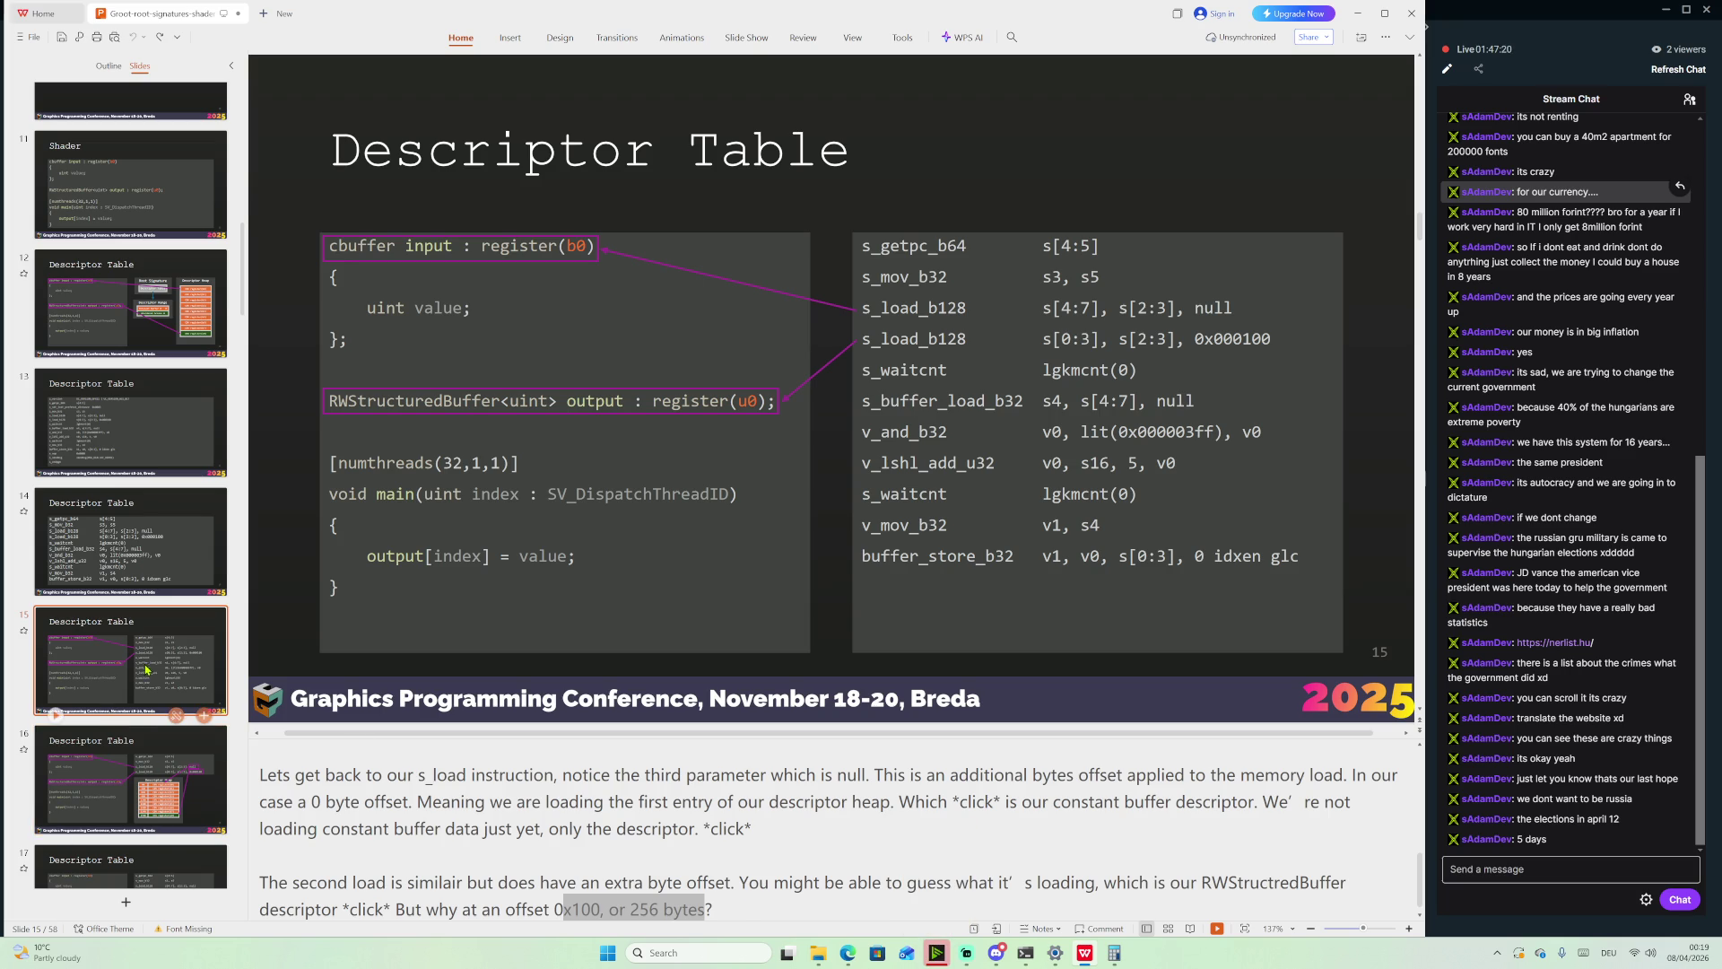
{"action": "left_click", "coordinate": [115, 780]}
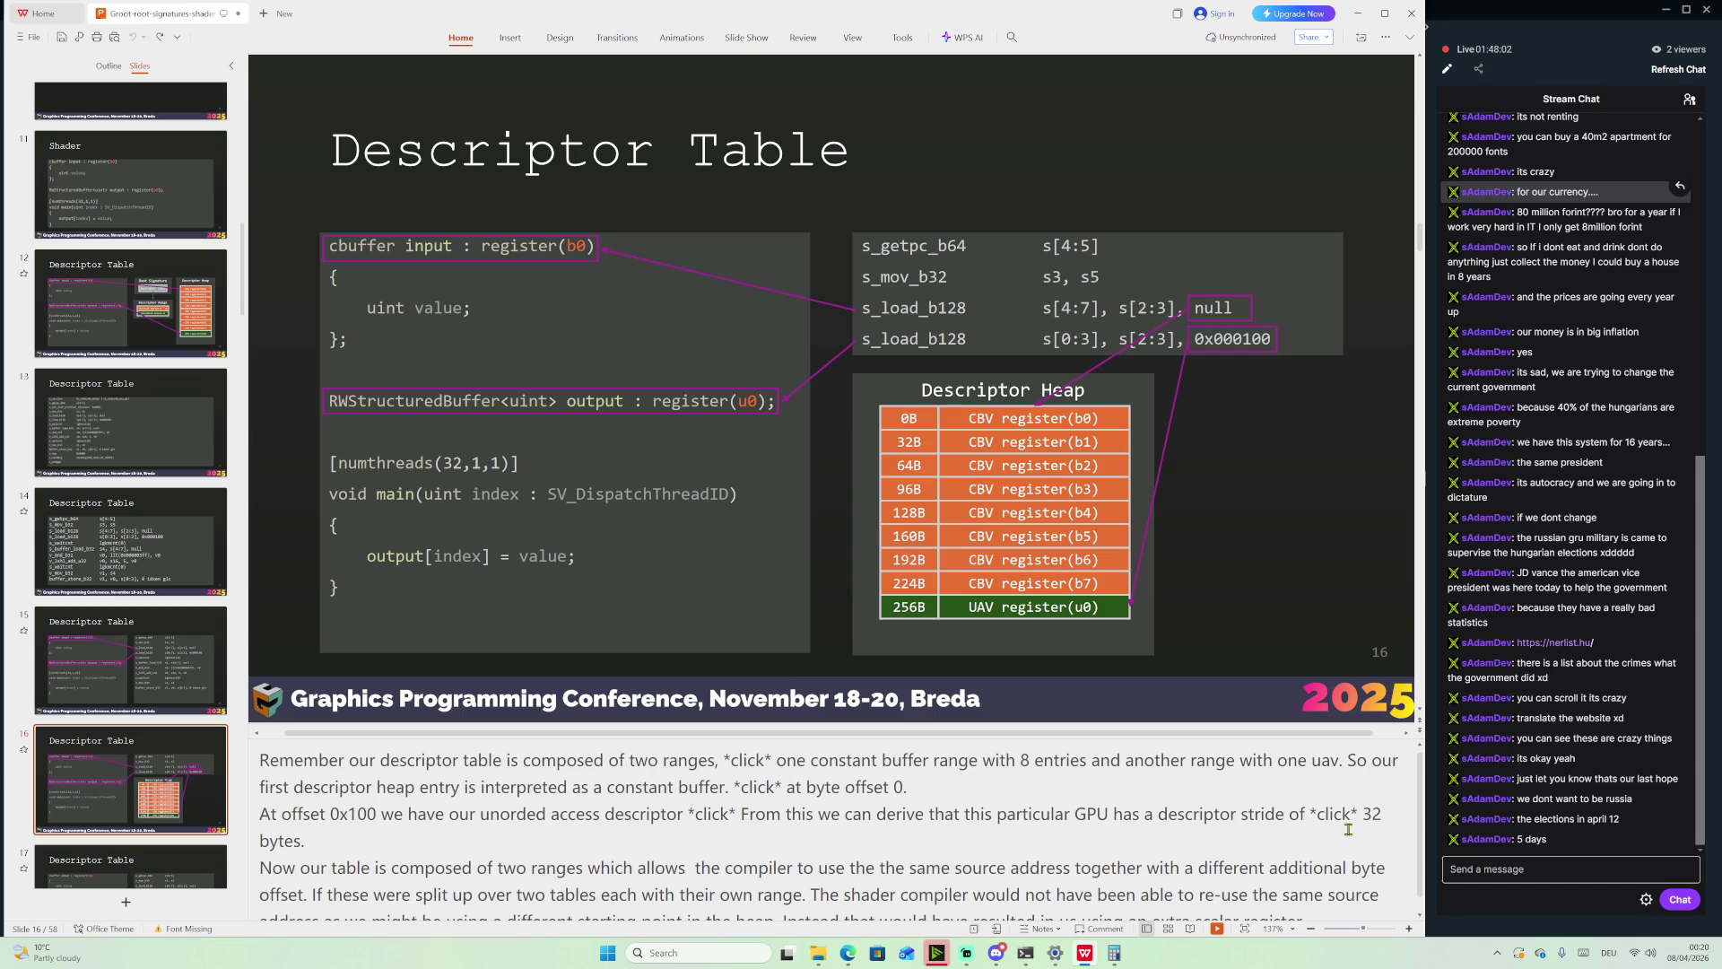
{"action": "left_click_drag", "start_coordinate": [1363, 812], "coordinate": [1379, 813]}
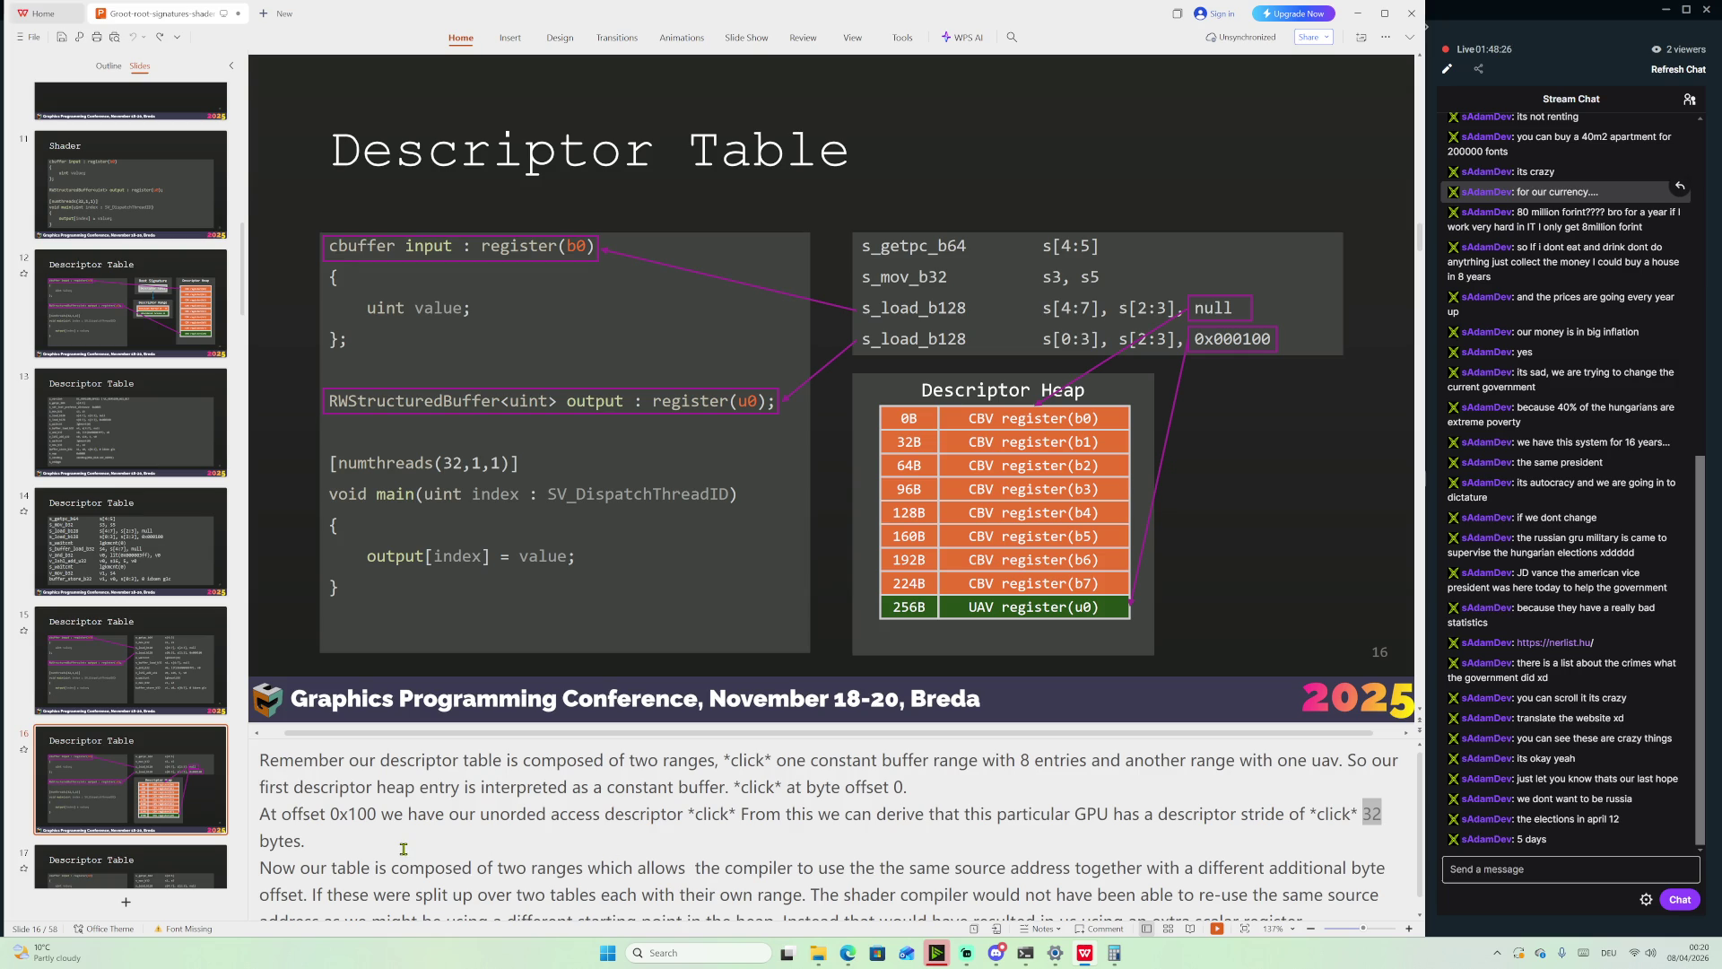
{"action": "scroll", "coordinate": [403, 849], "scroll_direction": "down", "scroll_amount": 1}
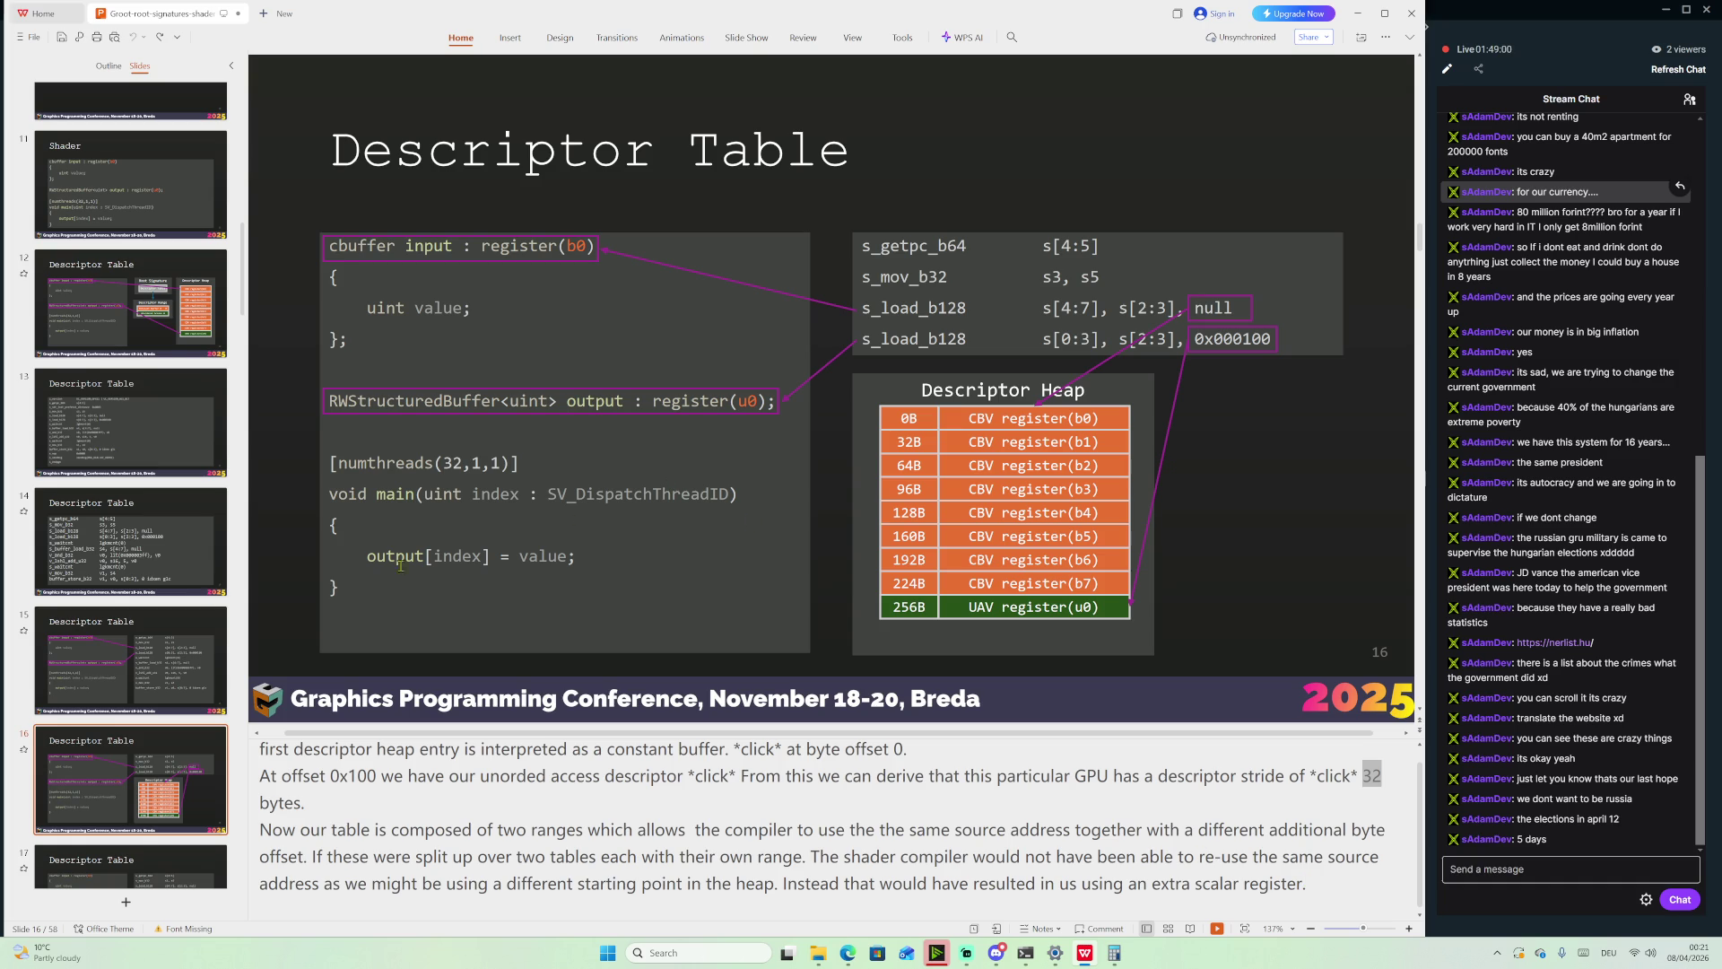
{"action": "scroll", "coordinate": [133, 745], "scroll_direction": "down", "scroll_amount": 3}
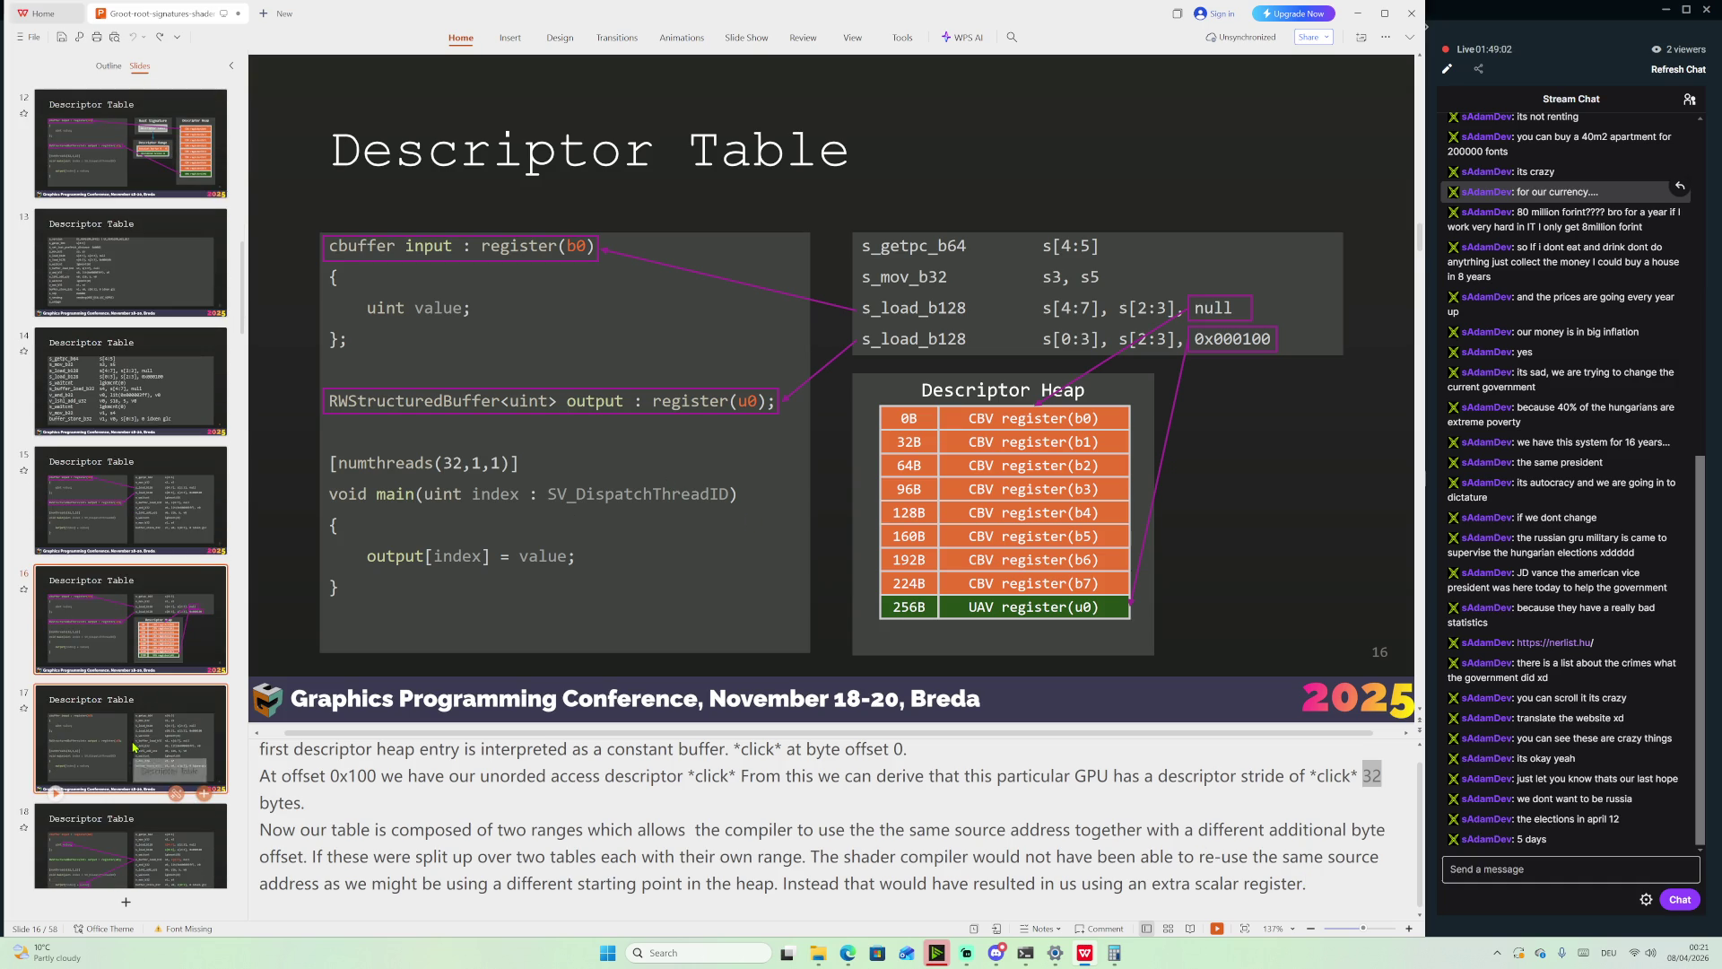
Open slide 17, select the s[2:3] operand in the ISA listing, then select the shader code box
{"action": "left_click", "coordinate": [134, 746]}
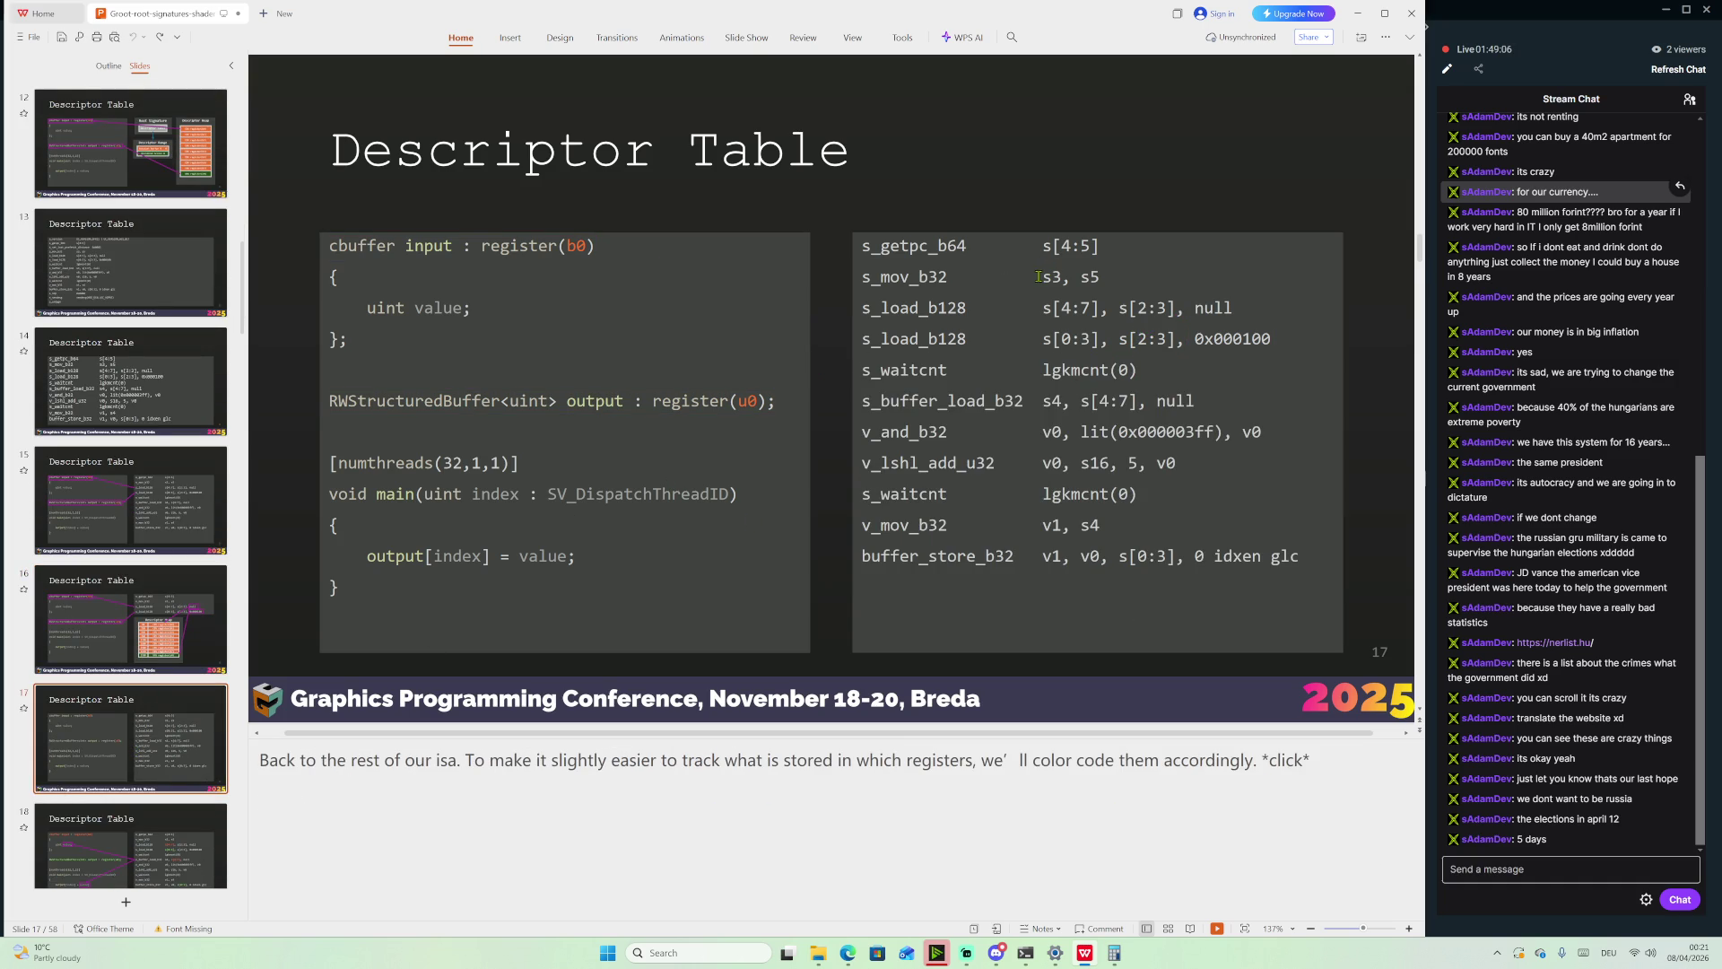
{"action": "left_click_drag", "start_coordinate": [1121, 309], "coordinate": [1177, 309]}
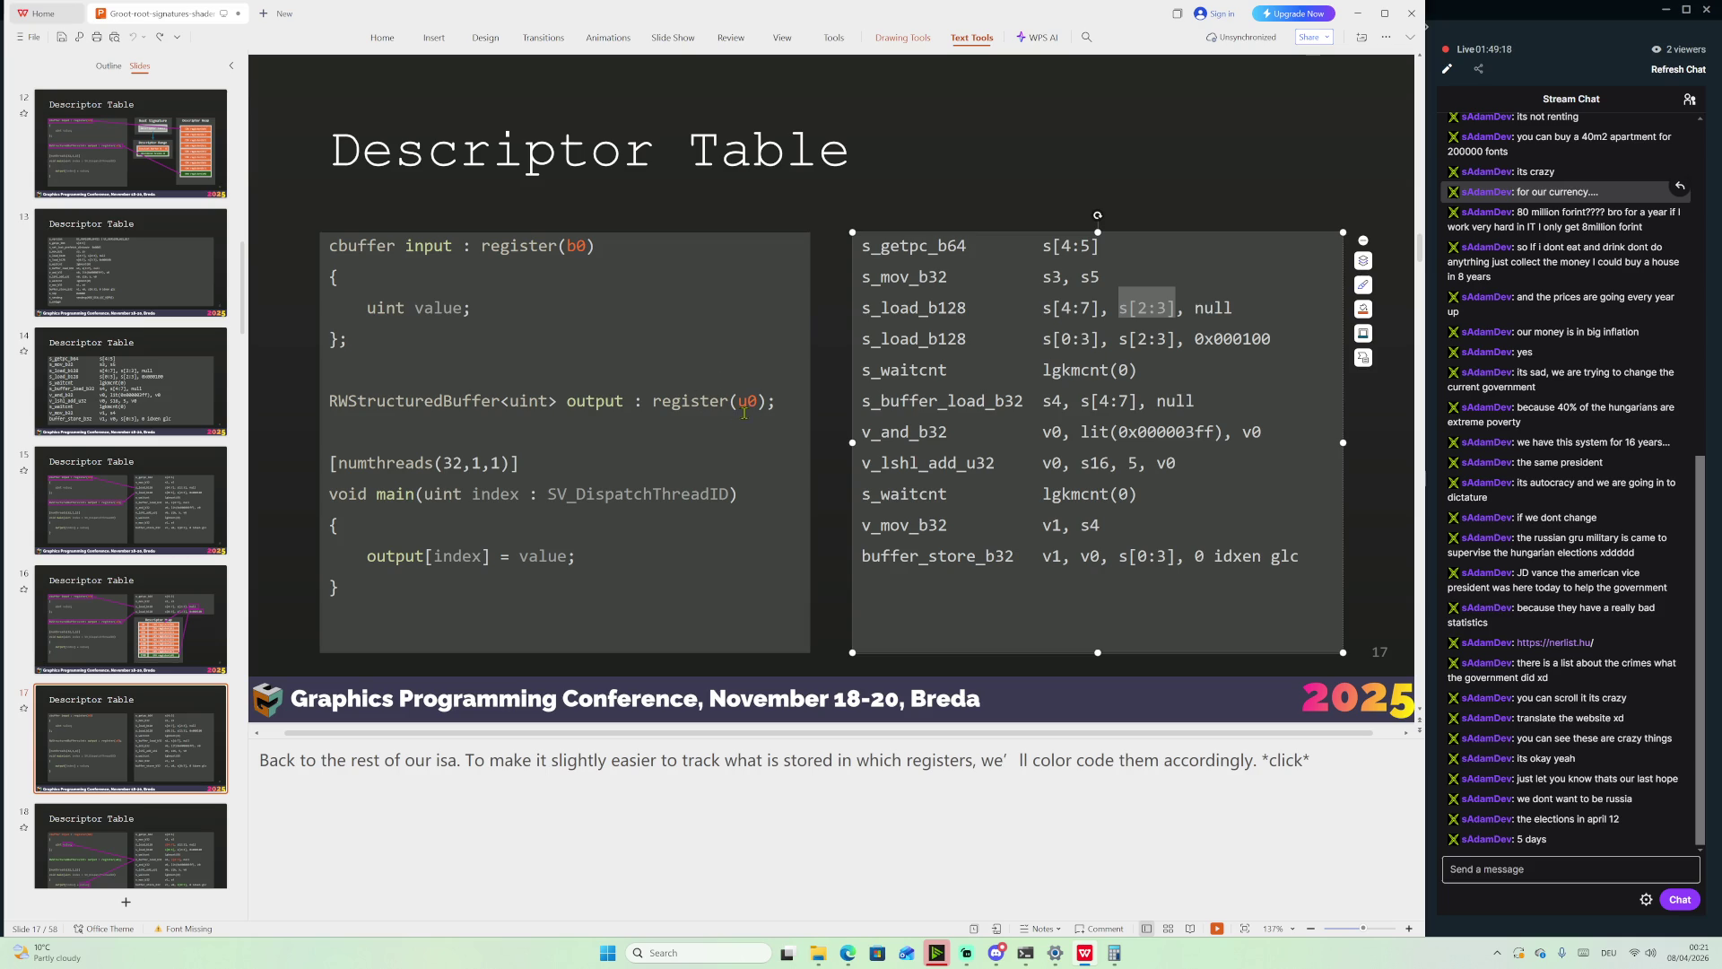
{"action": "left_click", "coordinate": [588, 246]}
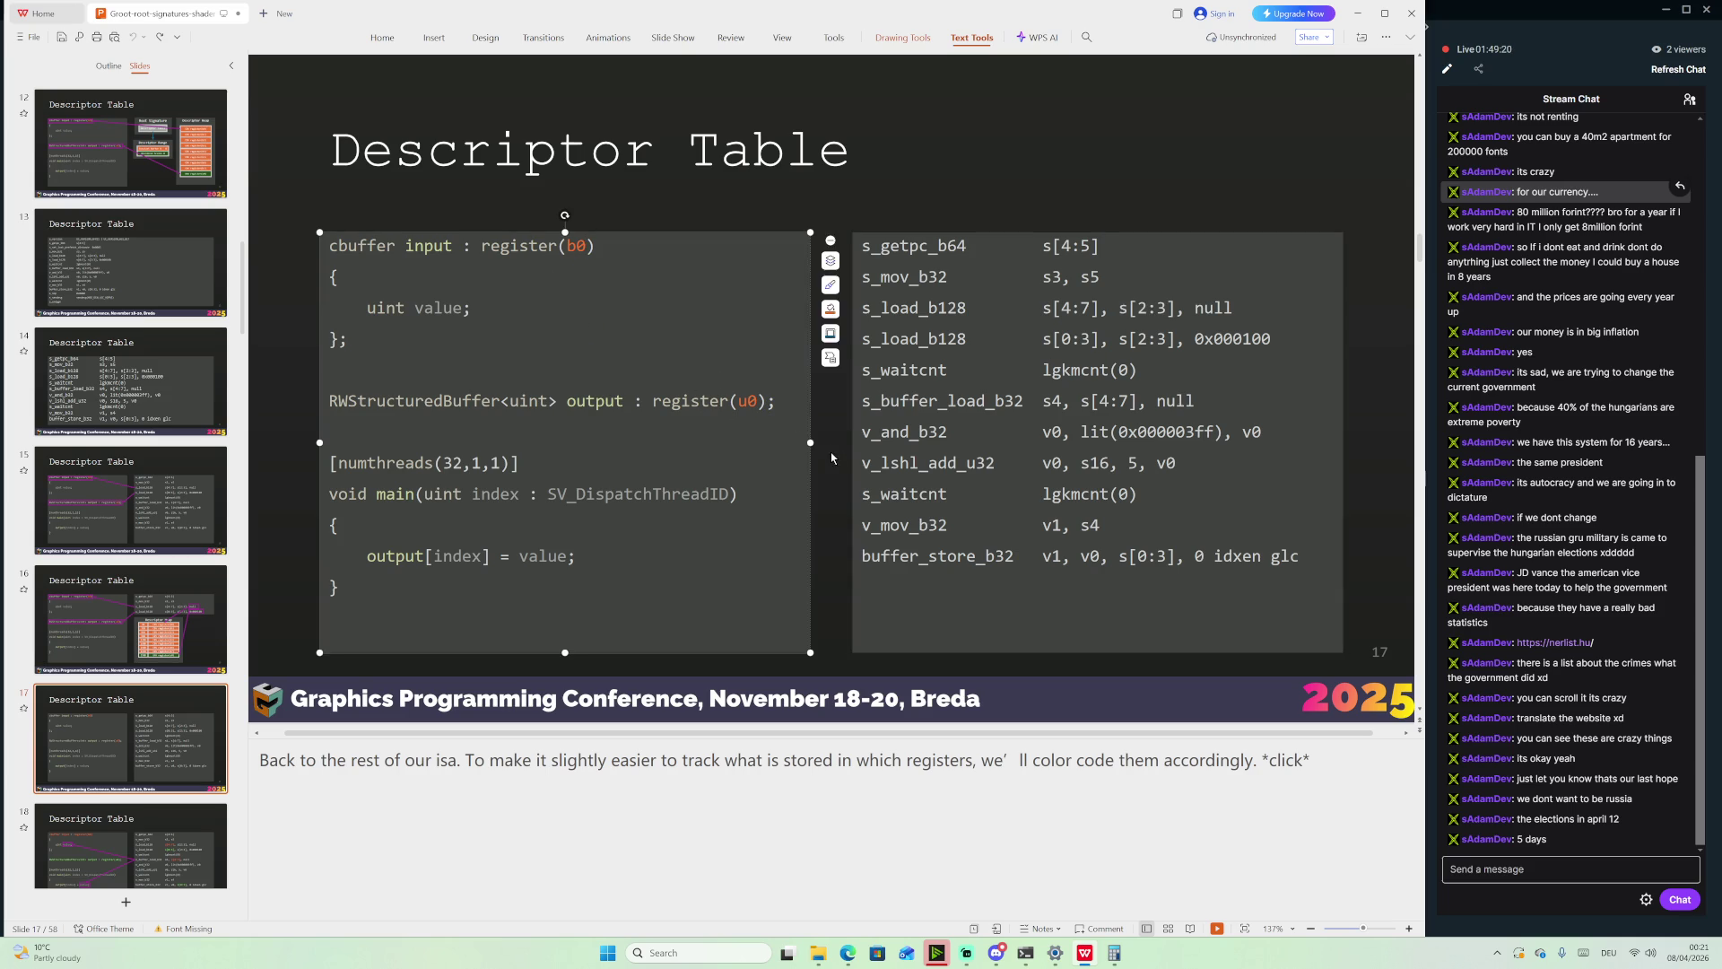
{"action": "type", "text": ", space 1"}
{"action": "key", "text": "BackSpace"}
{"action": "key", "text": "BackSpace"}
{"action": "type", "text": "1"}
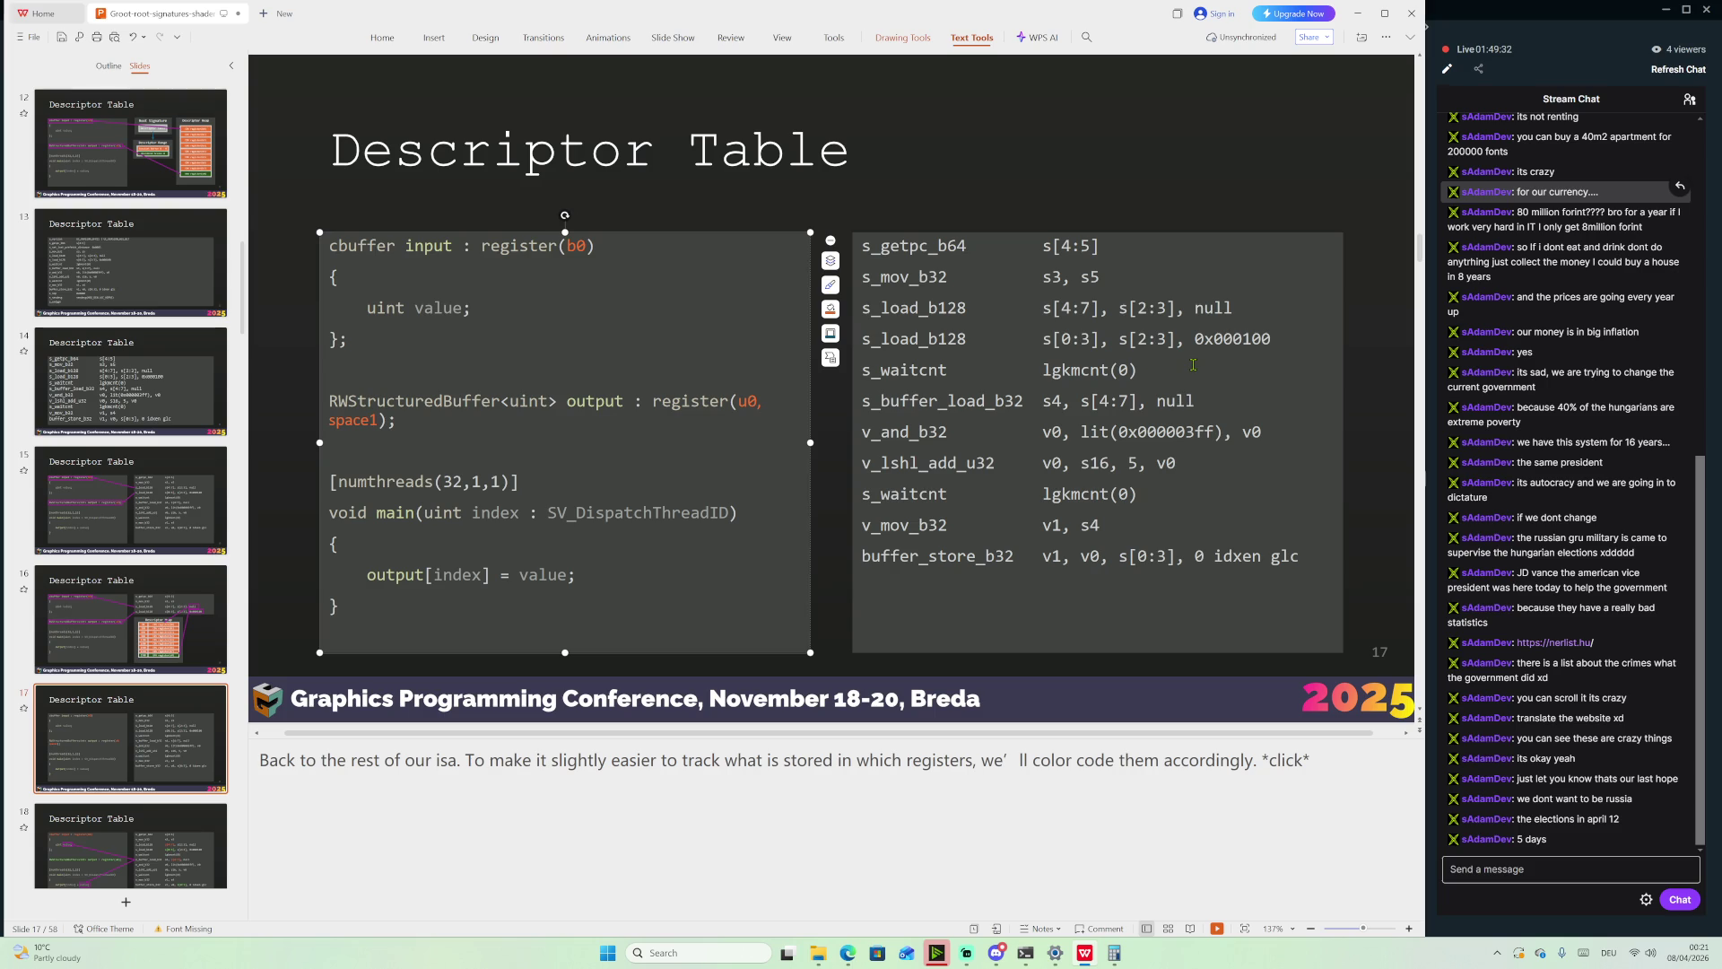
{"action": "key", "text": "ctrl+z"}
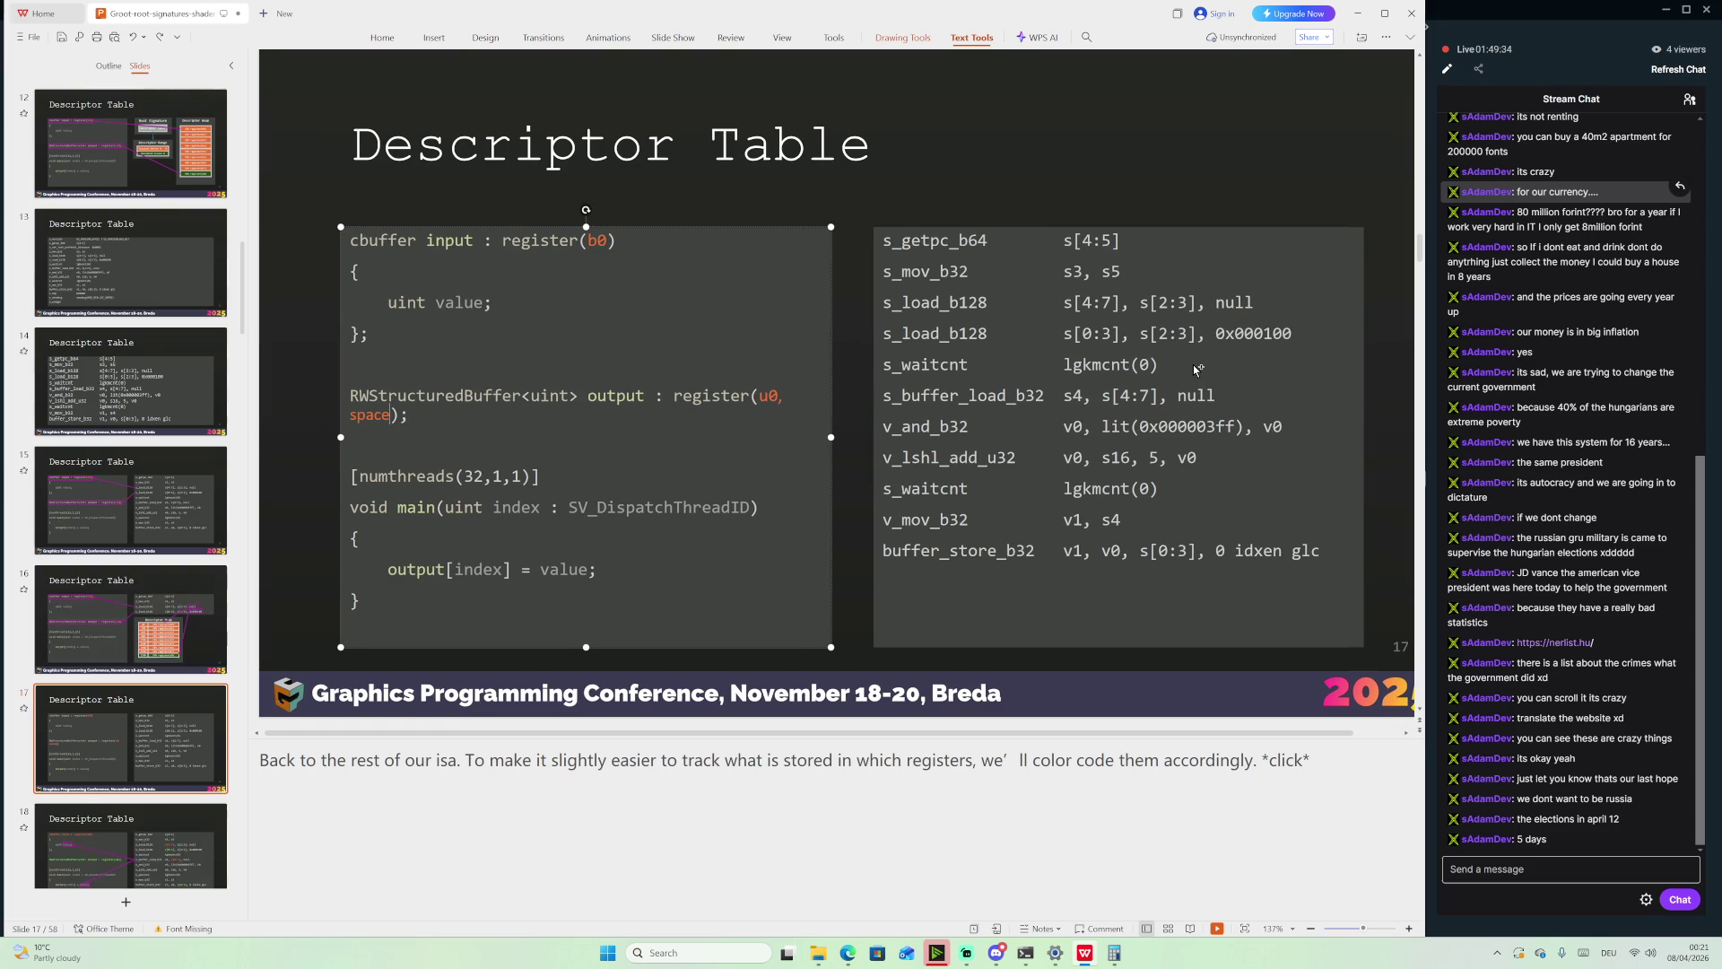
{"action": "key", "text": "ctrl+z"}
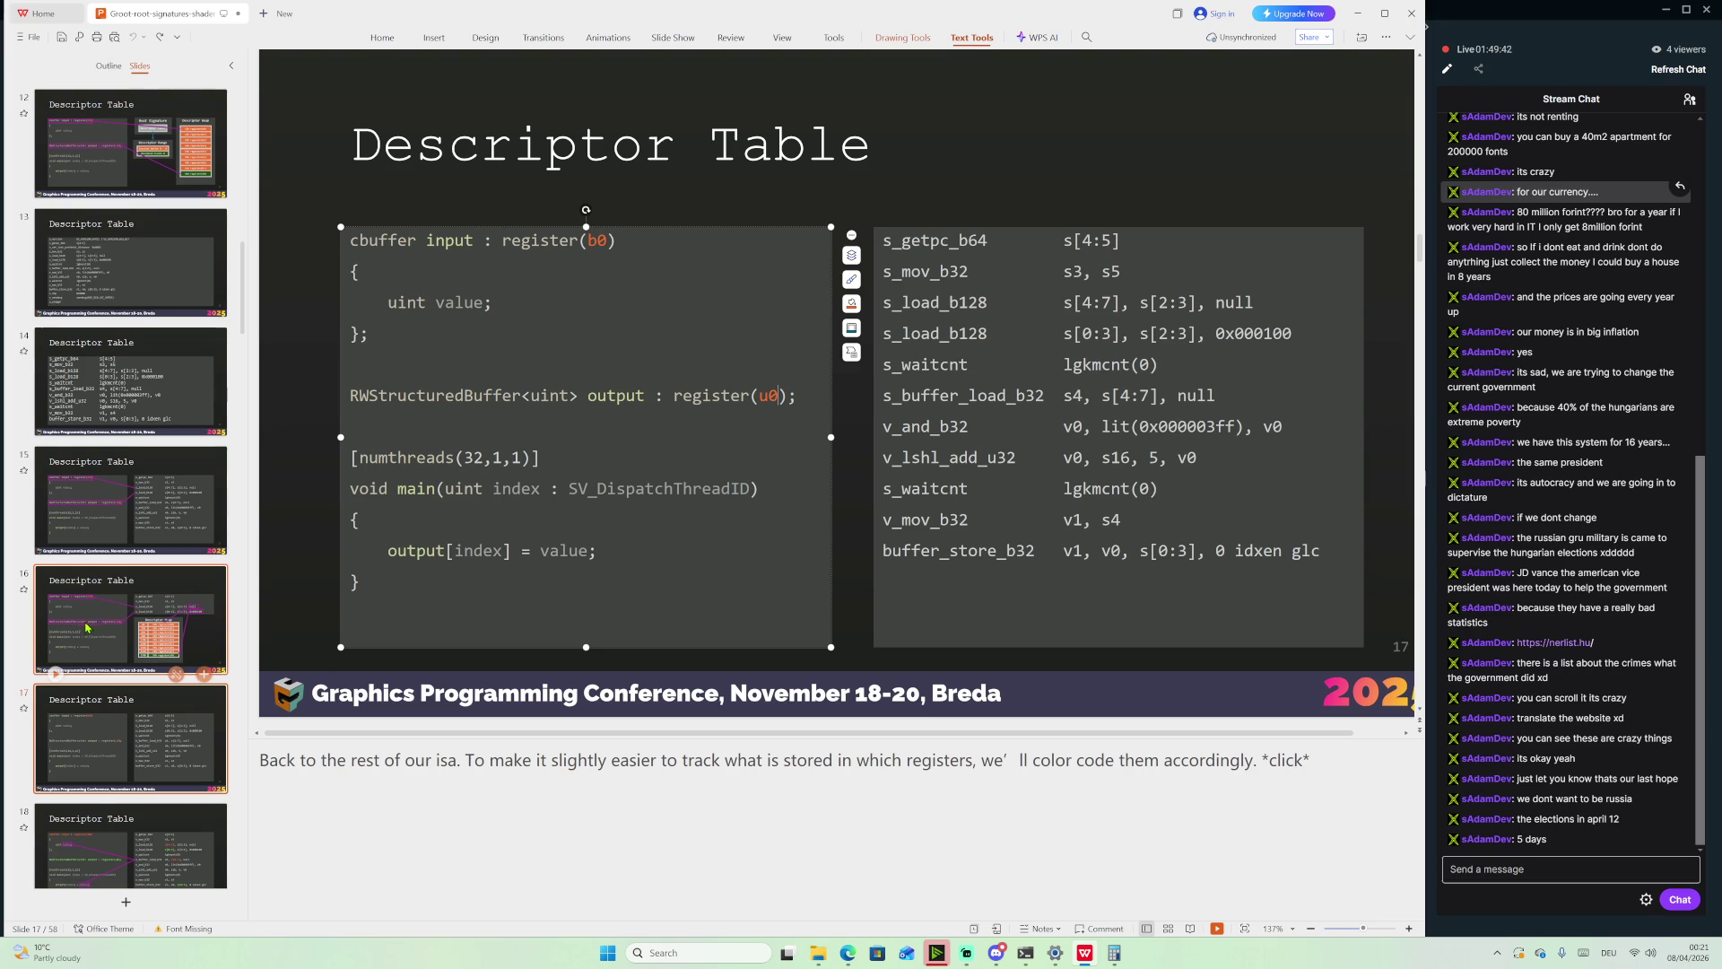
{"action": "scroll", "coordinate": [118, 661], "scroll_direction": "down", "scroll_amount": 2}
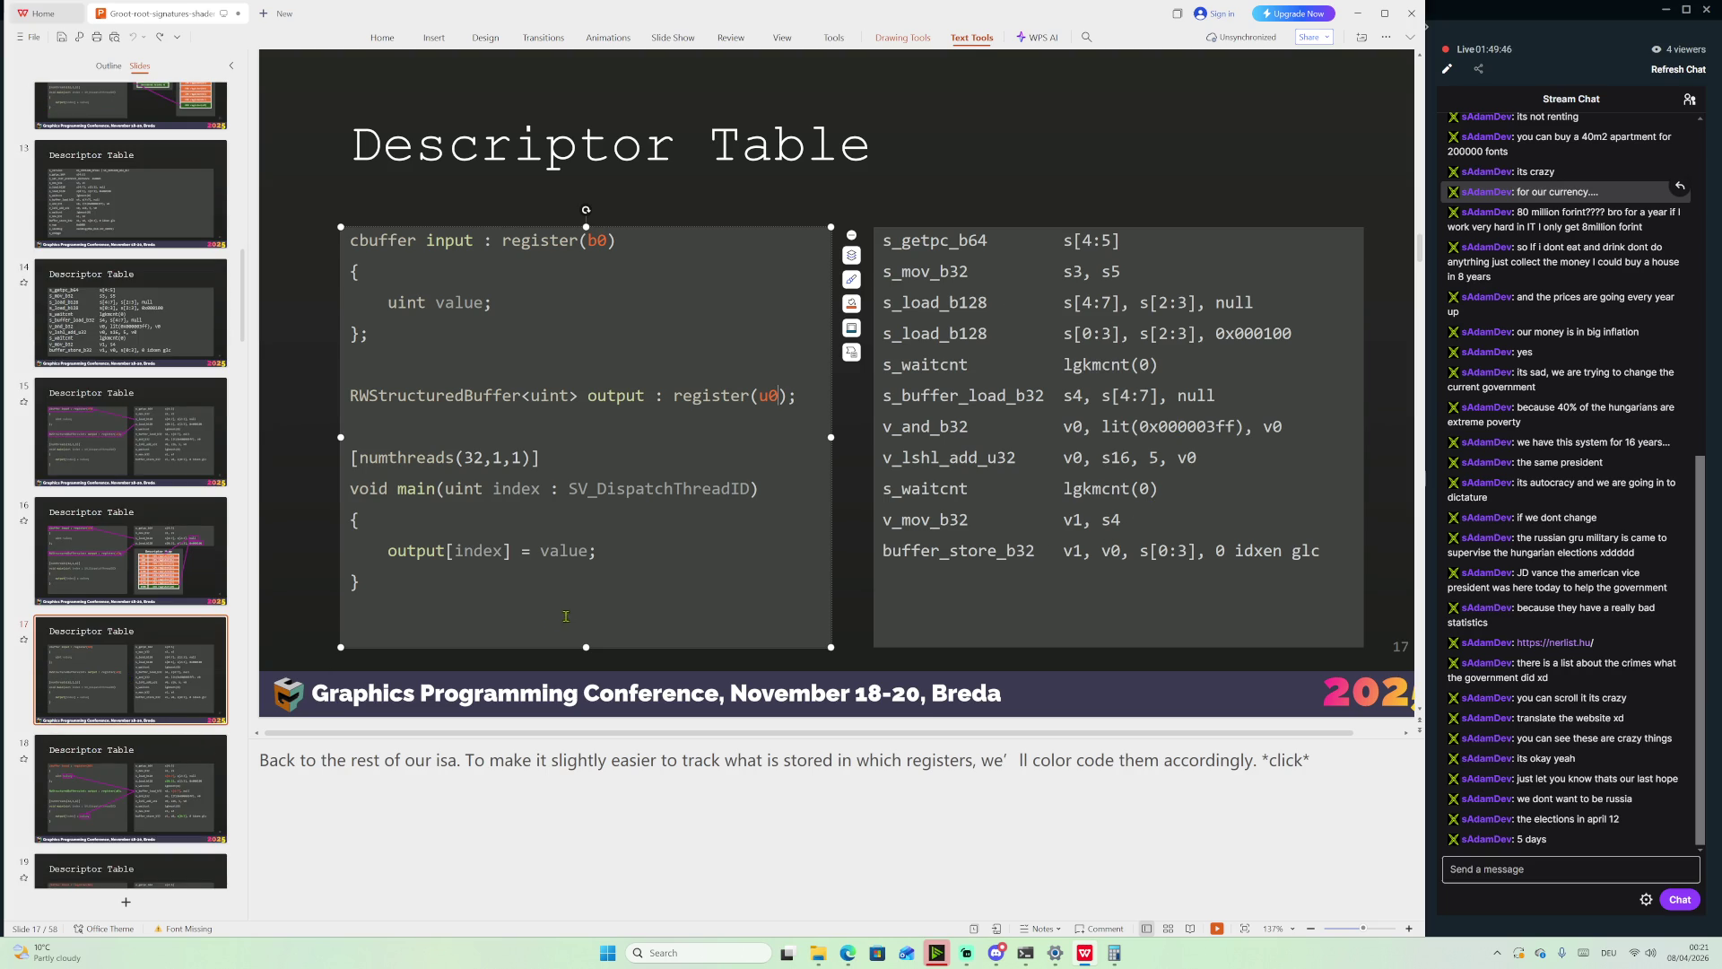
{"action": "left_click", "coordinate": [160, 686]}
{"action": "key", "text": "Down"}
{"action": "key", "text": "Up"}
{"action": "key", "text": "Up"}
{"action": "key", "text": "Down"}
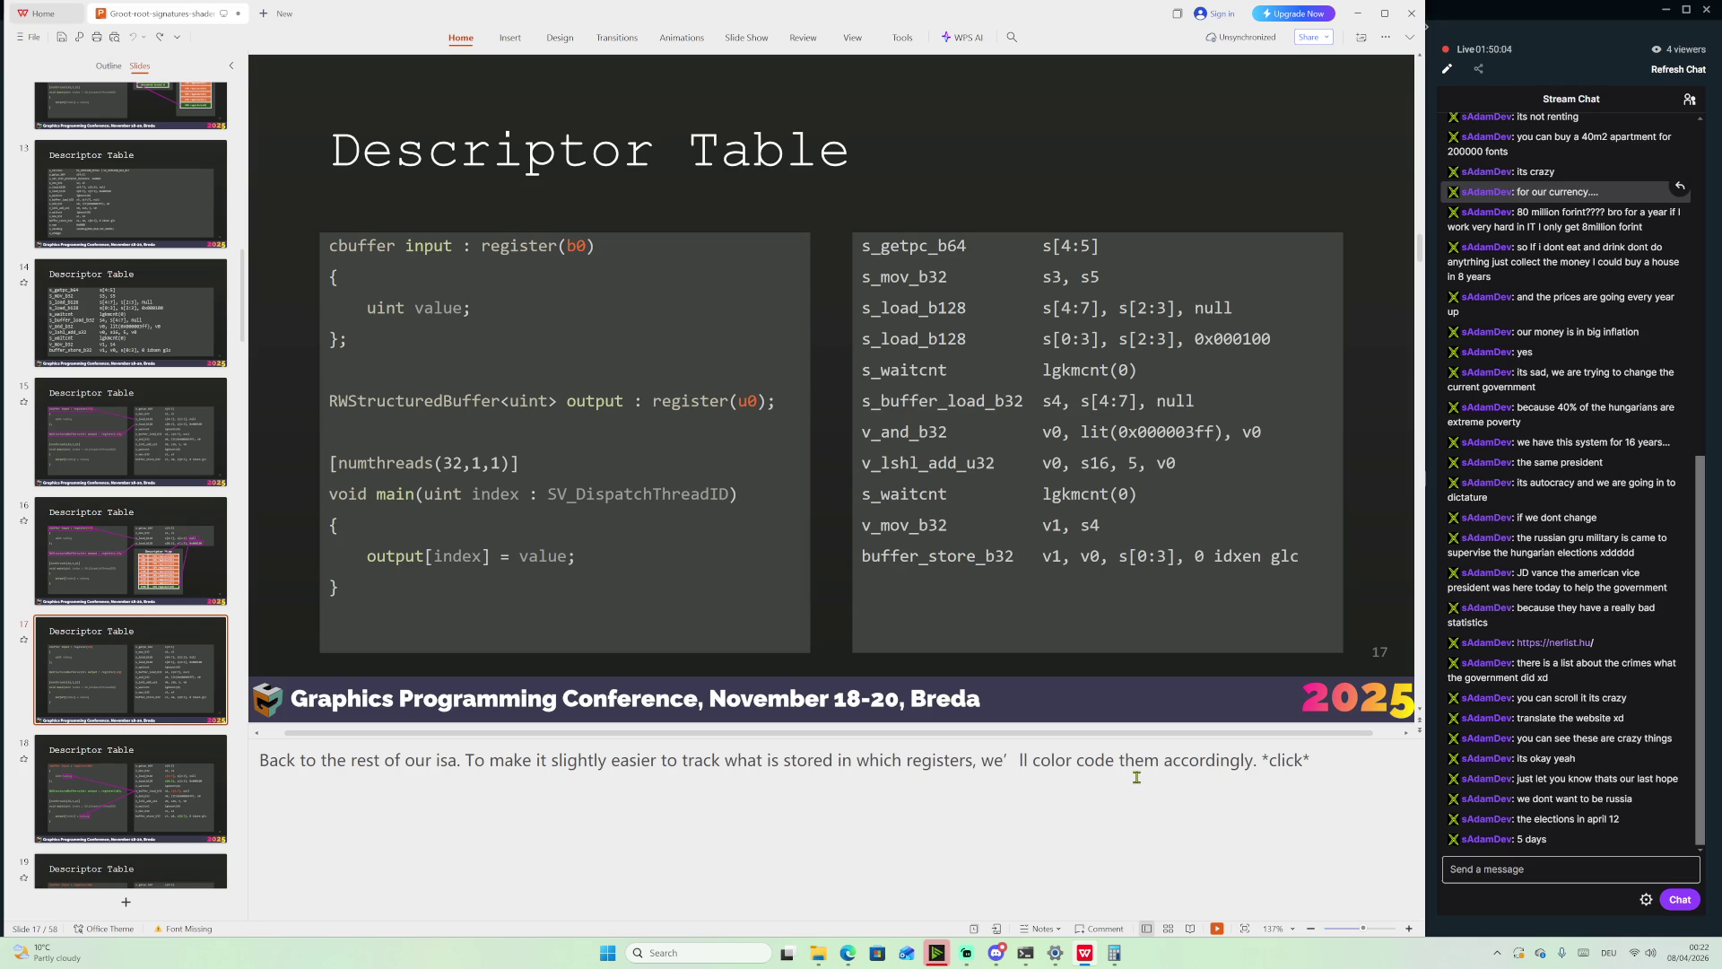
Highlight 'accordingly' in the notes, then go to slide 18
{"action": "left_click_drag", "start_coordinate": [1164, 760], "coordinate": [1250, 760]}
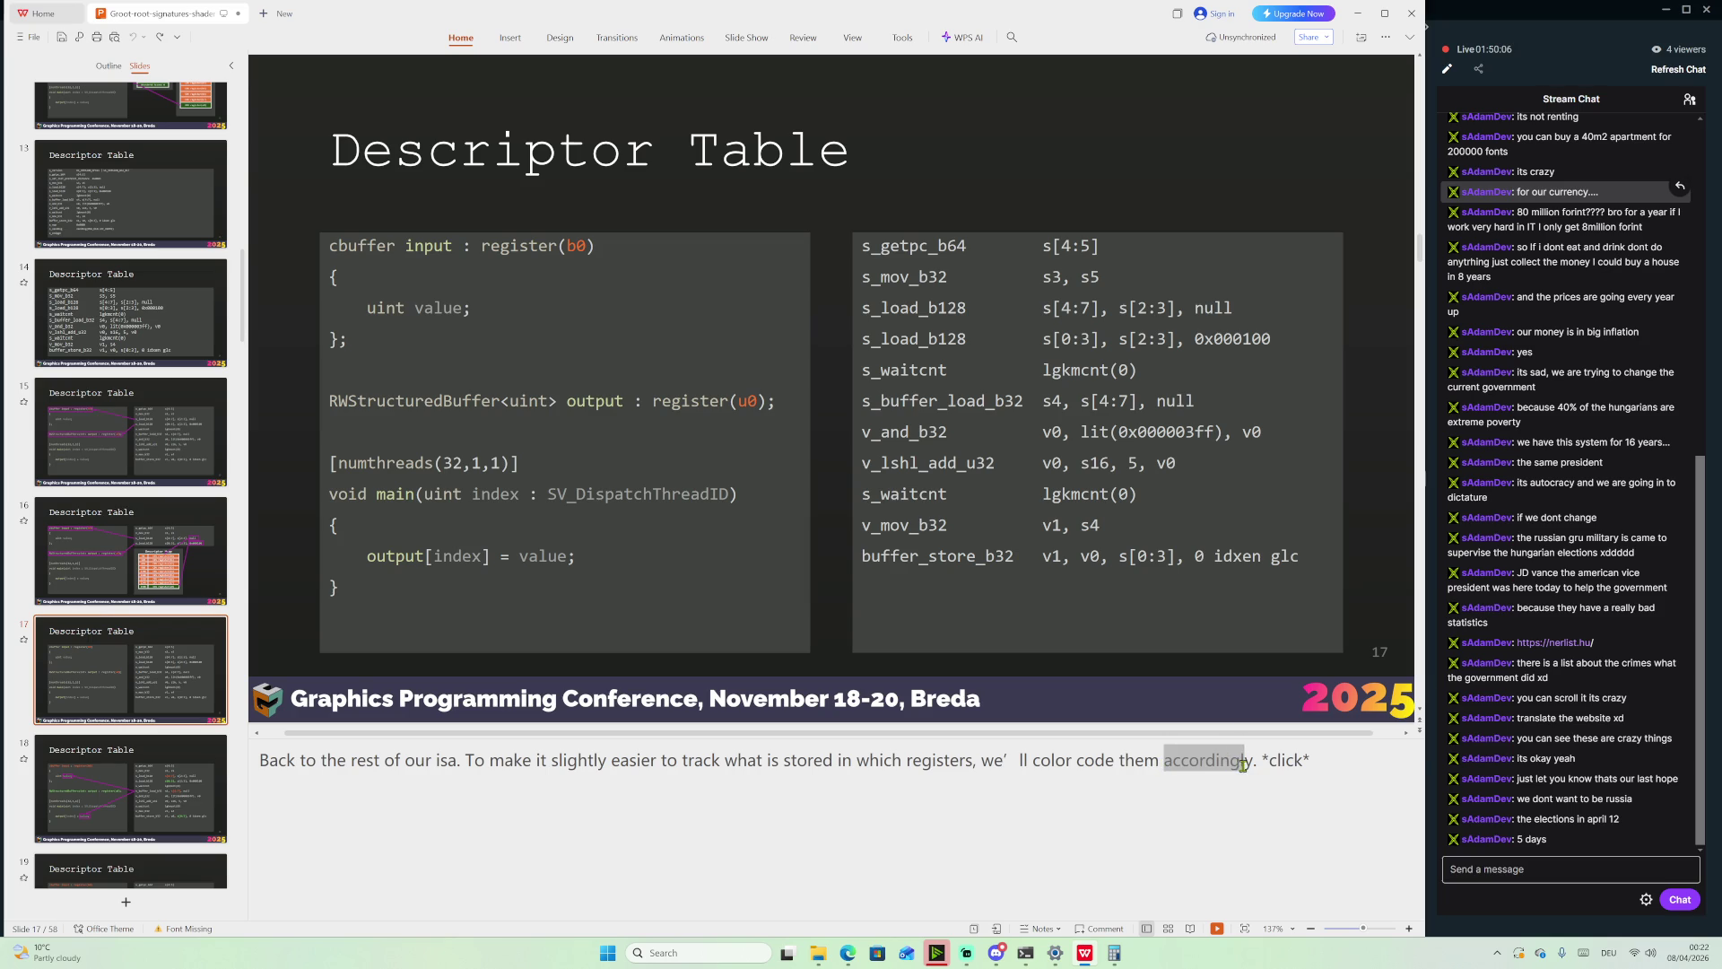
{"action": "left_click", "coordinate": [142, 745]}
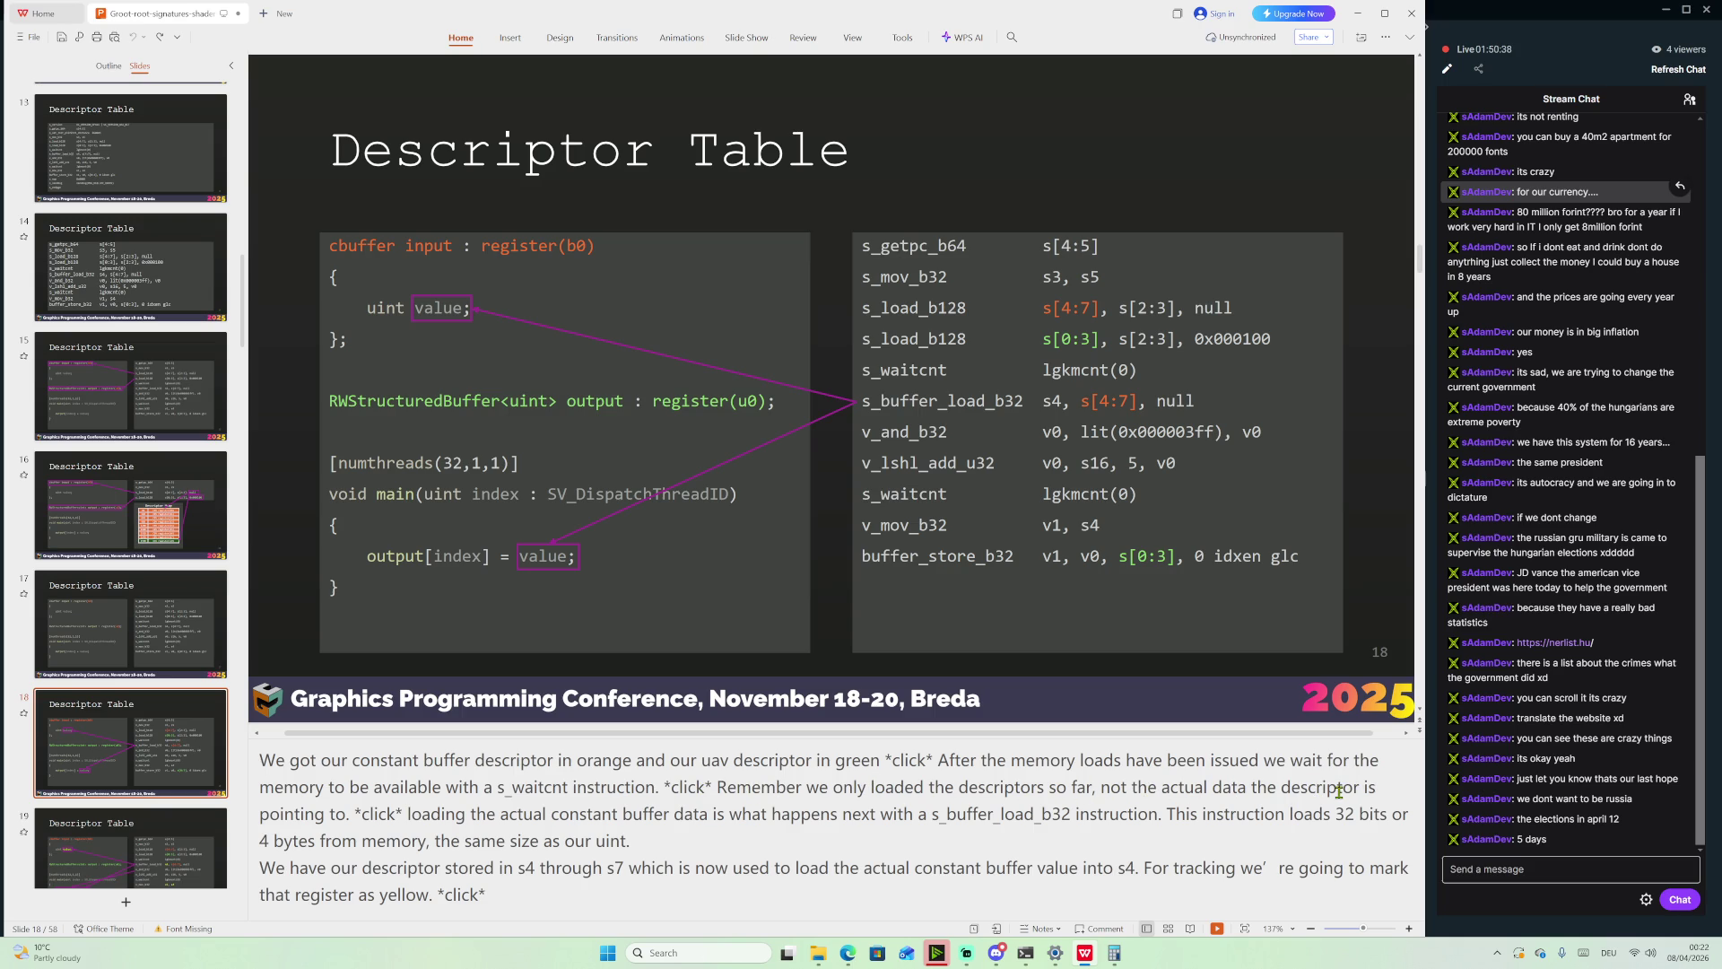
Connect the Bluetooth gaming headset, dismiss the devices panel, and highlight slide 18's cbuffer declaration line
{"action": "left_click", "coordinate": [1649, 960]}
{"action": "left_click", "coordinate": [1619, 735]}
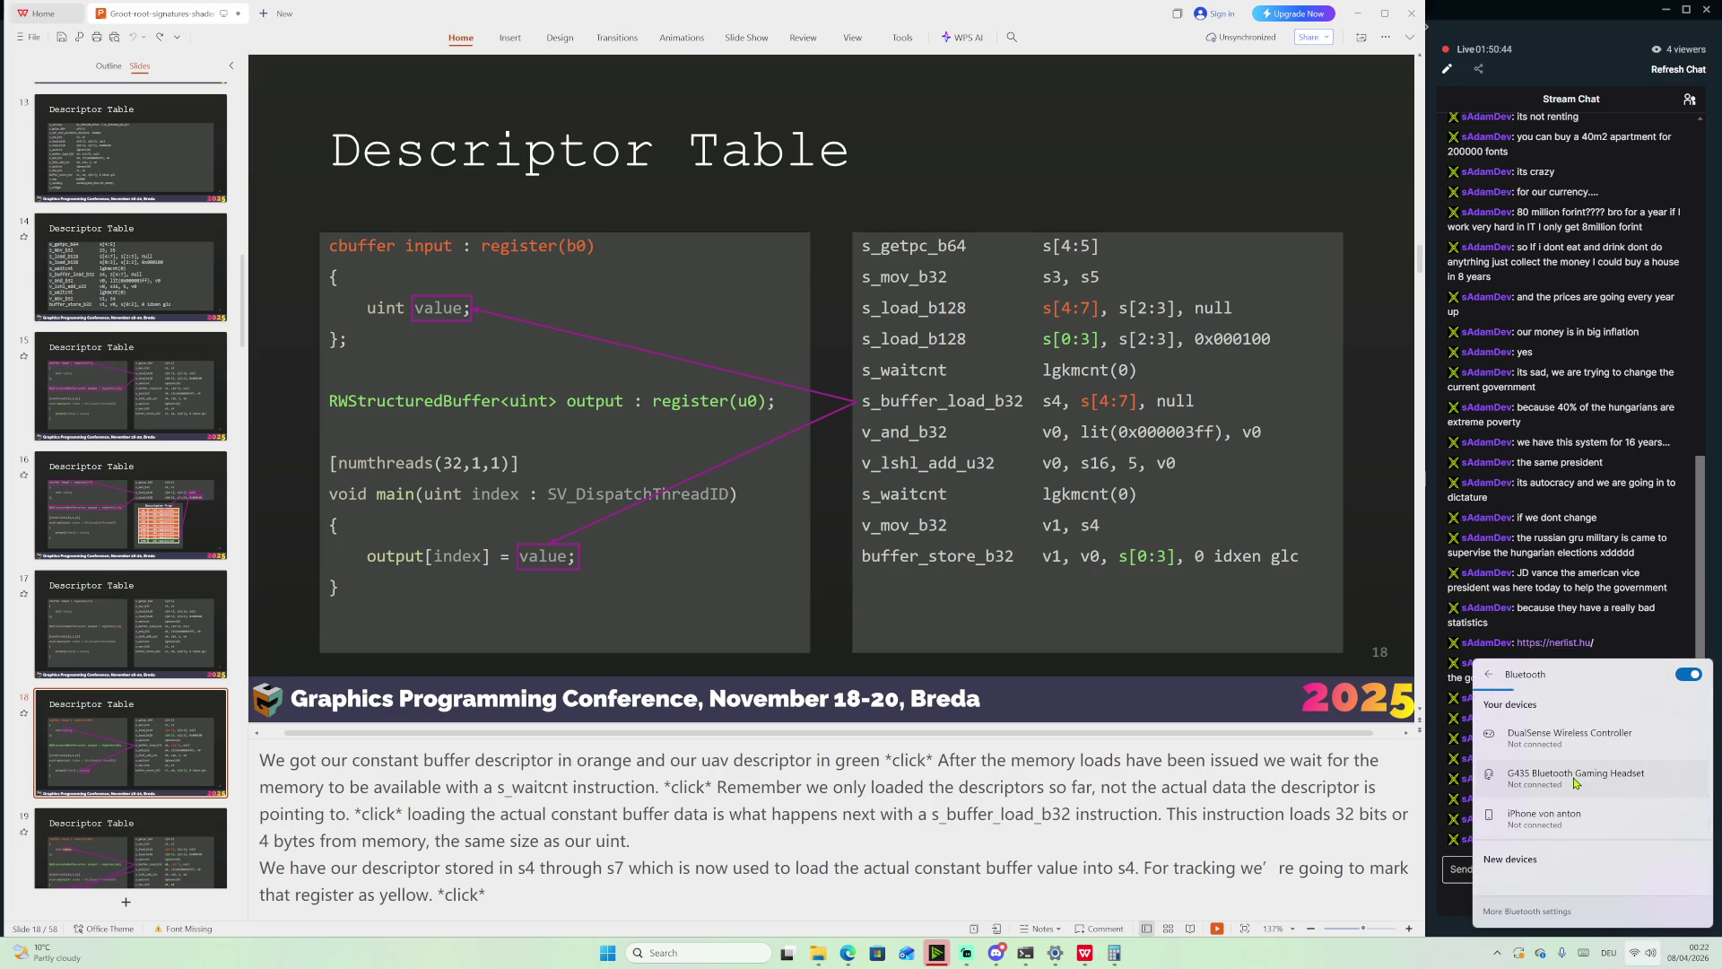
{"action": "left_click", "coordinate": [1574, 778]}
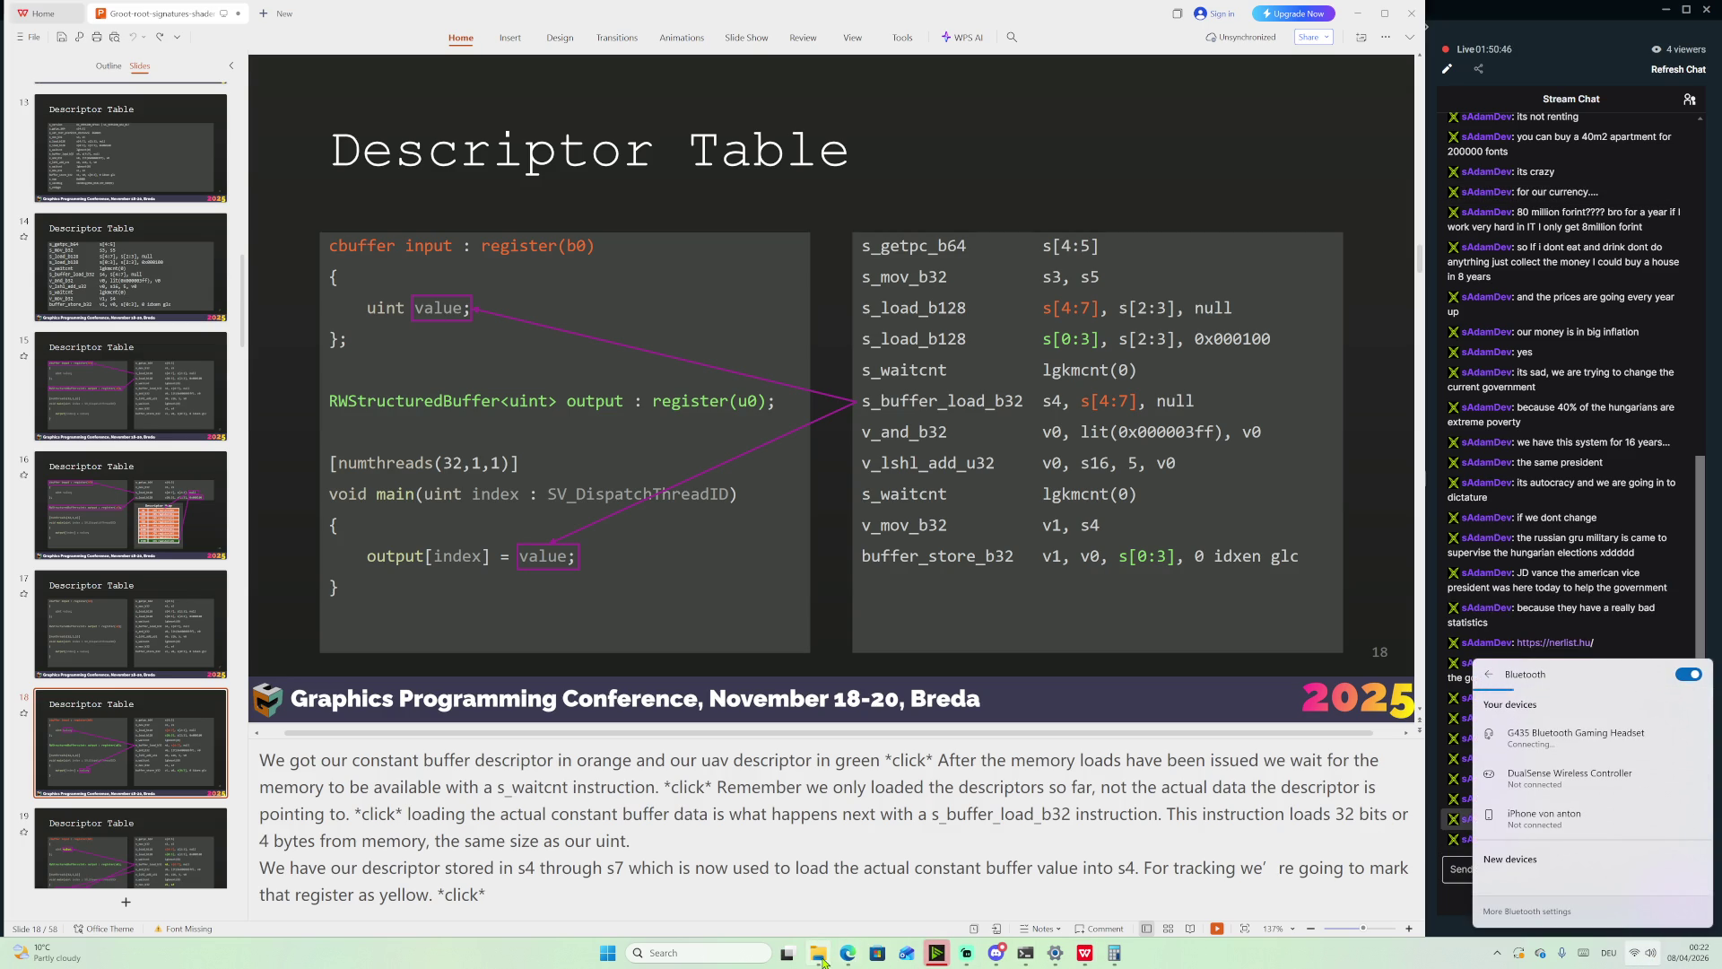
{"action": "mouse_move", "coordinate": [837, 962]}
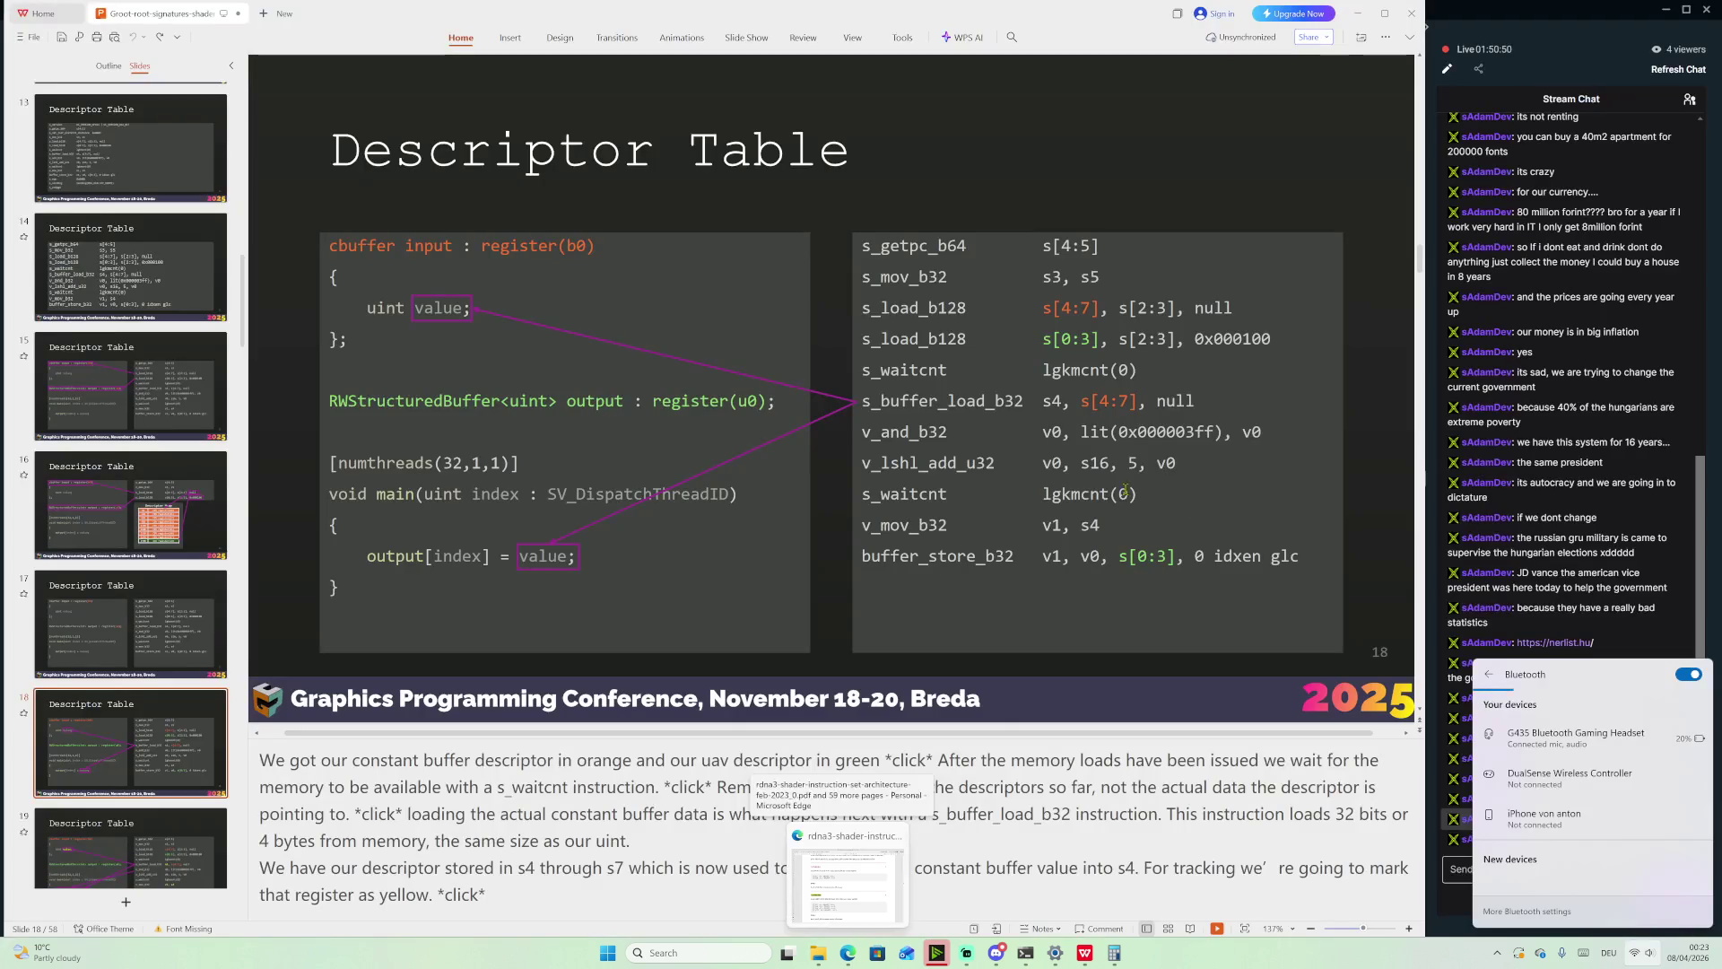
{"action": "left_click", "coordinate": [485, 817]}
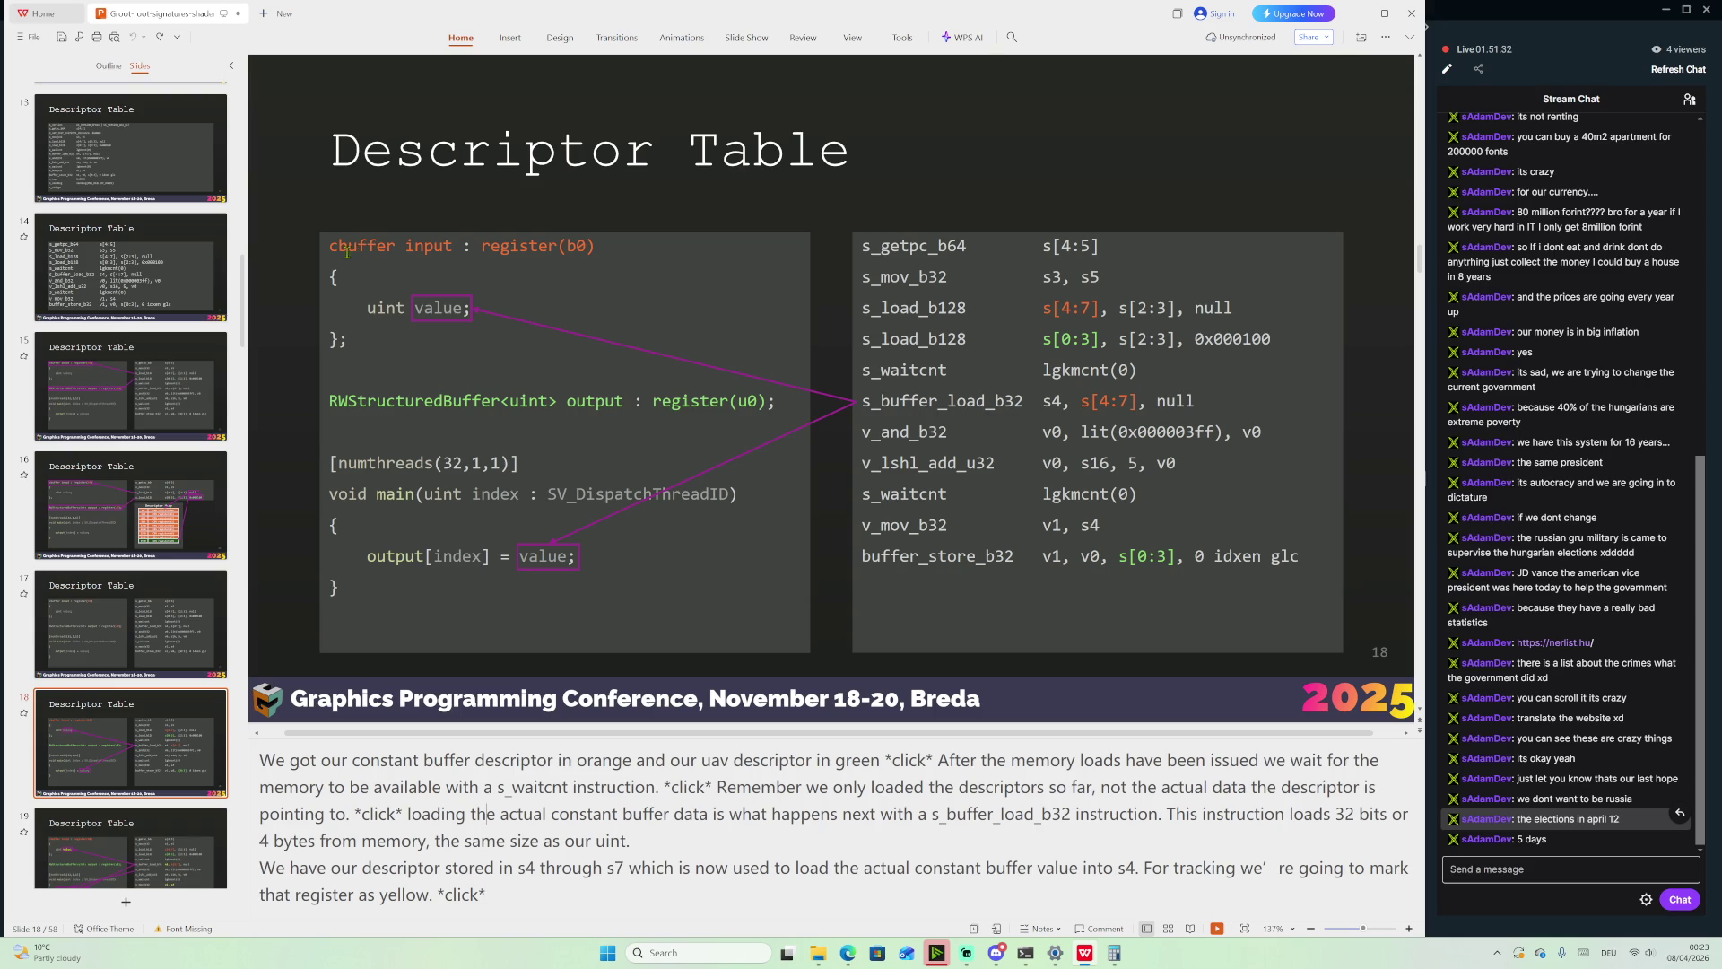
{"action": "left_click_drag", "start_coordinate": [352, 249], "coordinate": [603, 248]}
{"action": "left_click_drag", "start_coordinate": [334, 401], "coordinate": [776, 401]}
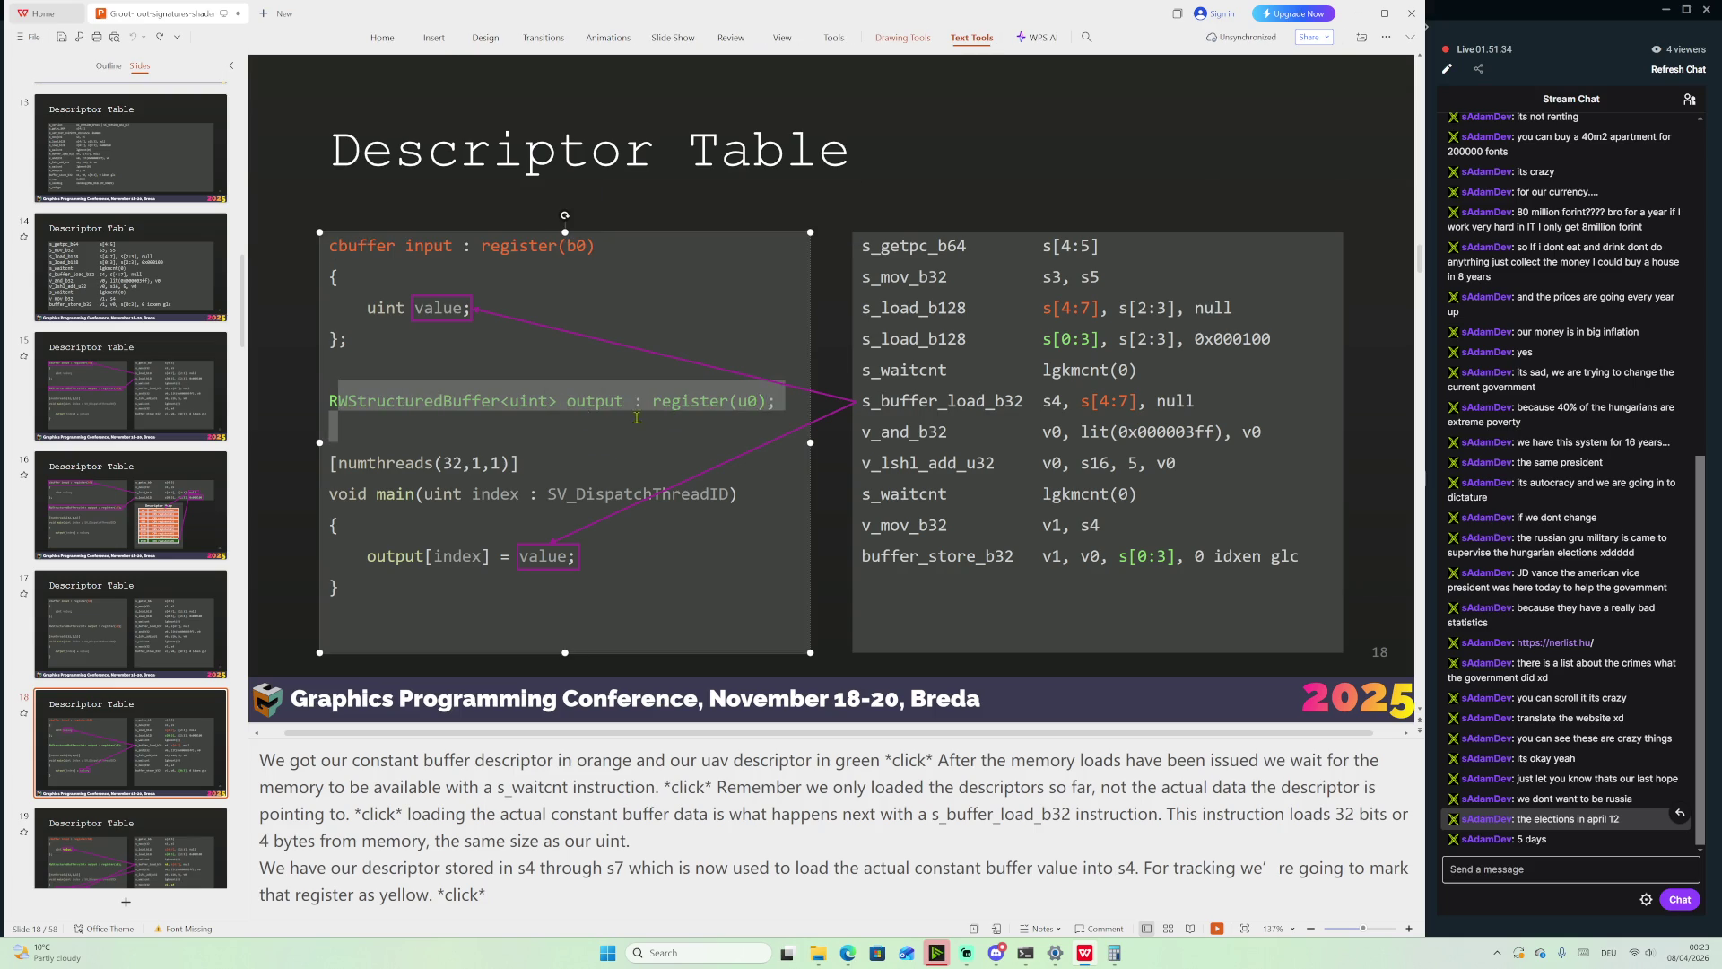
{"action": "left_click", "coordinate": [1080, 307]}
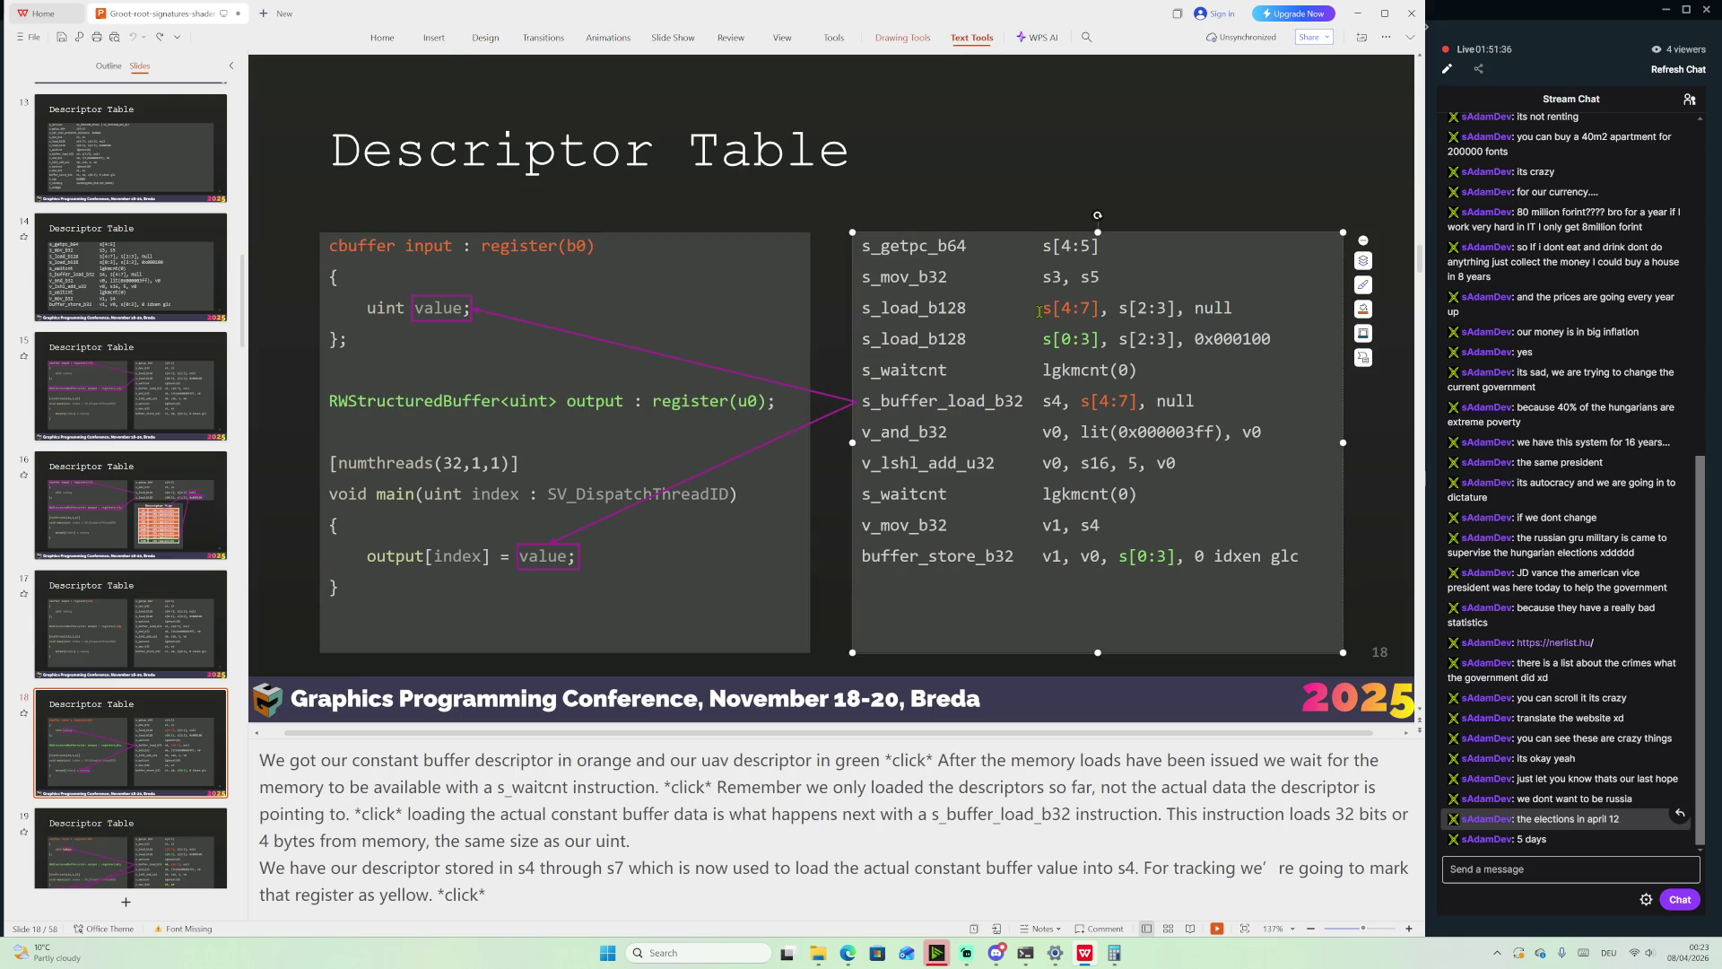
{"action": "mouse_move", "coordinate": [1046, 307]}
{"action": "left_mouse_down"}
{"action": "mouse_move", "coordinate": [1103, 311]}
{"action": "mouse_move", "coordinate": [1111, 339]}
{"action": "left_mouse_up"}
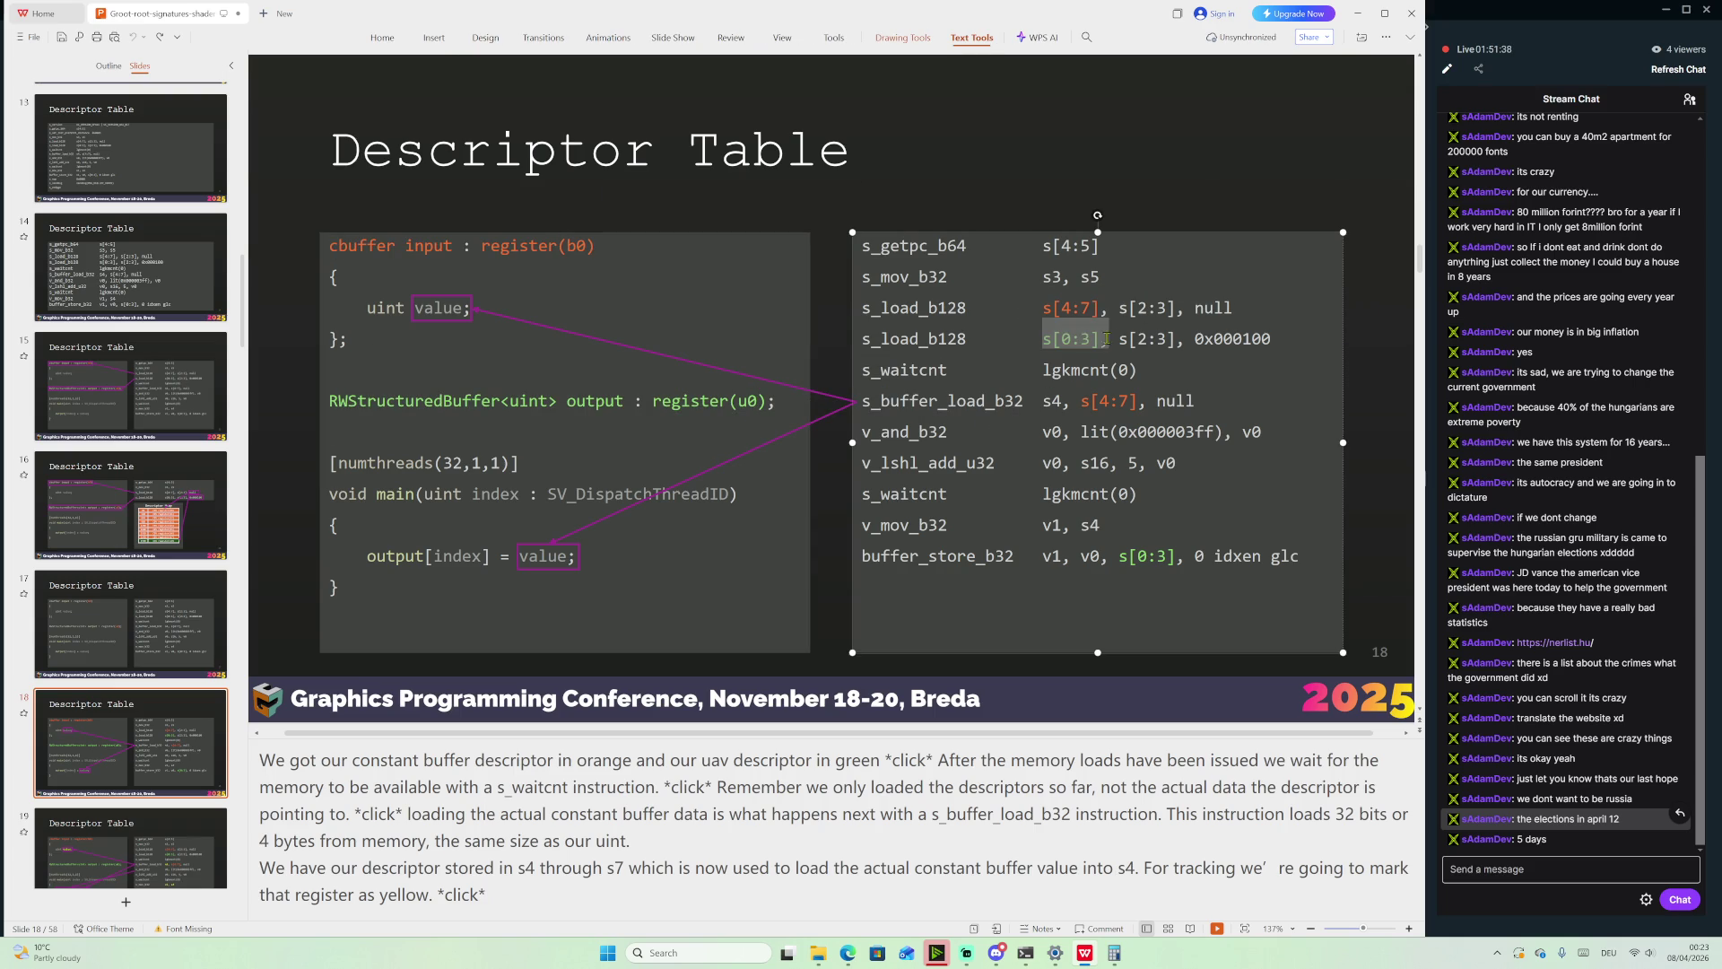
{"action": "left_click_drag", "start_coordinate": [1082, 401], "coordinate": [1198, 401]}
{"action": "left_click_drag", "start_coordinate": [1040, 400], "coordinate": [1059, 401]}
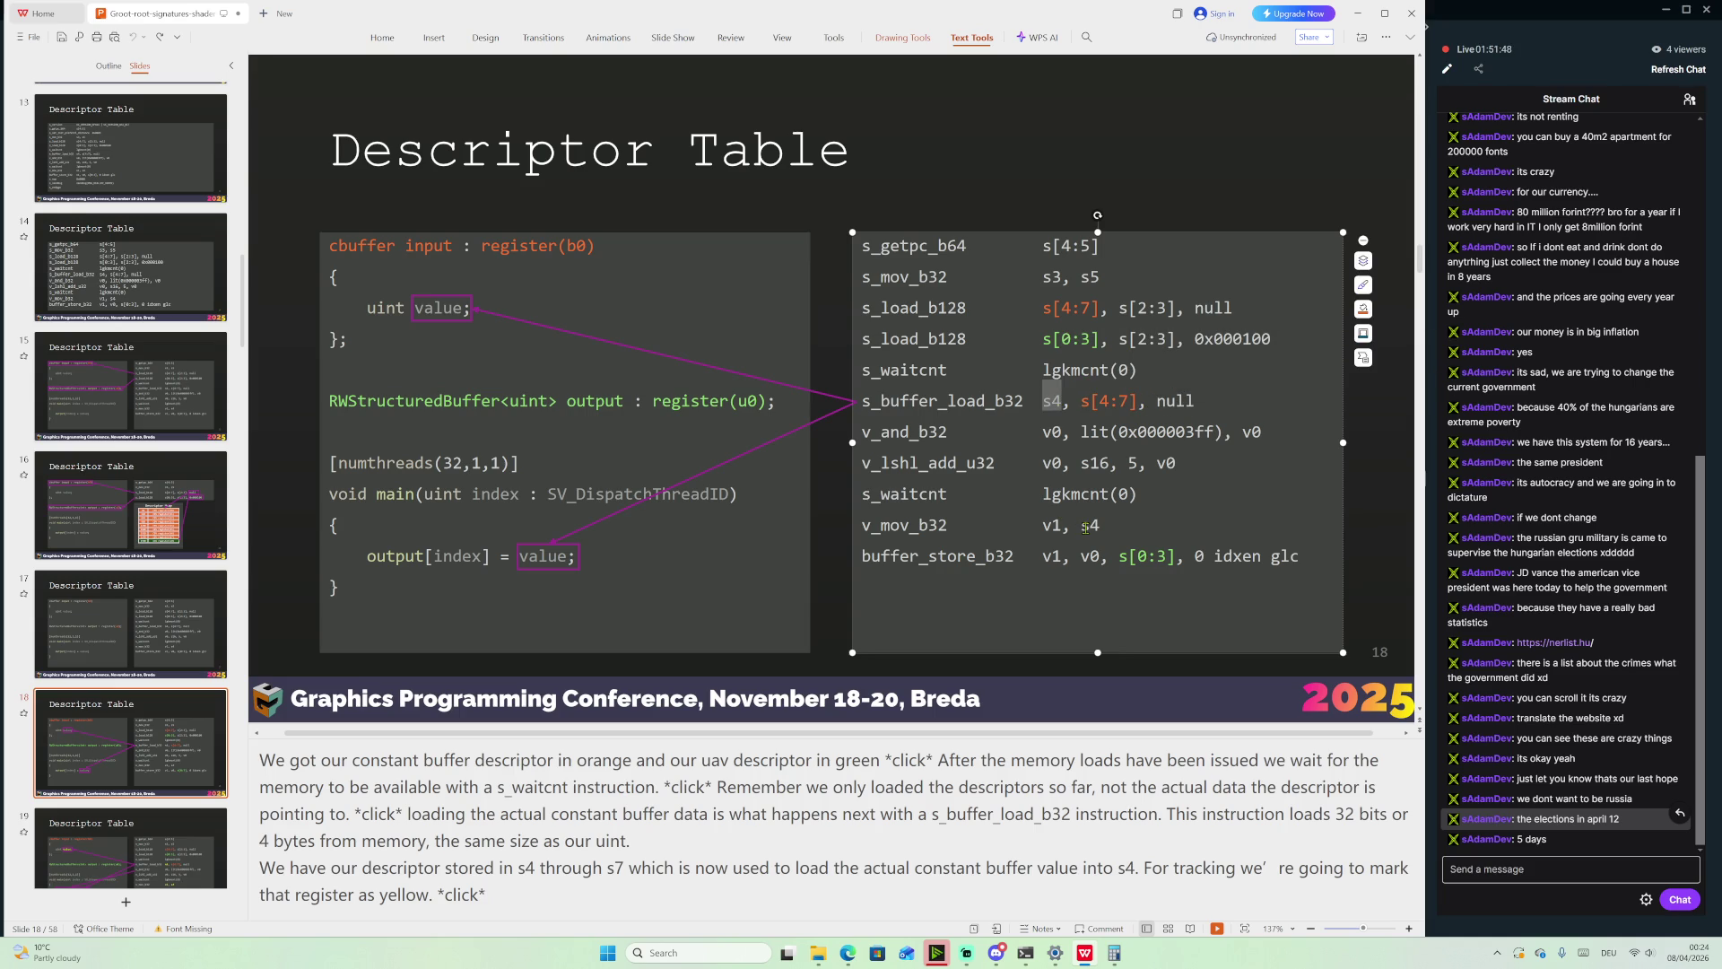
{"action": "mouse_move", "coordinate": [1085, 528]}
{"action": "left_mouse_down"}
{"action": "mouse_move", "coordinate": [1100, 528]}
{"action": "mouse_move", "coordinate": [1072, 528]}
{"action": "left_mouse_up"}
{"action": "left_click_drag", "start_coordinate": [1120, 558], "coordinate": [1174, 559]}
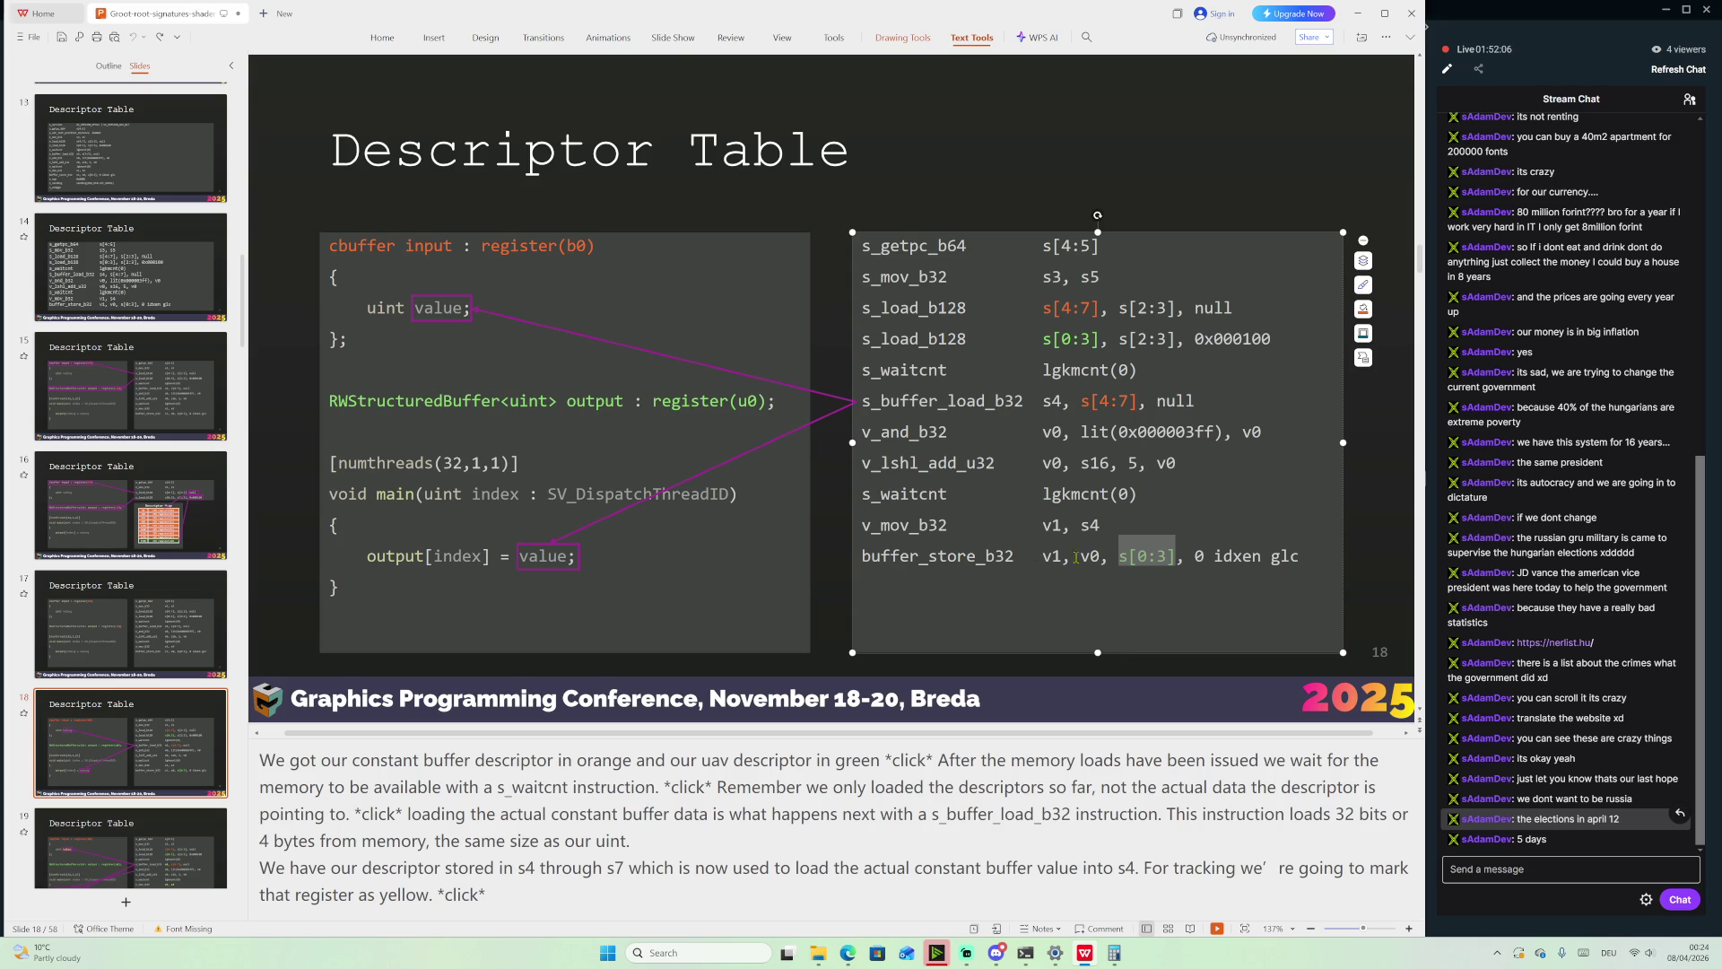
{"action": "left_click_drag", "start_coordinate": [1121, 557], "coordinate": [1176, 556]}
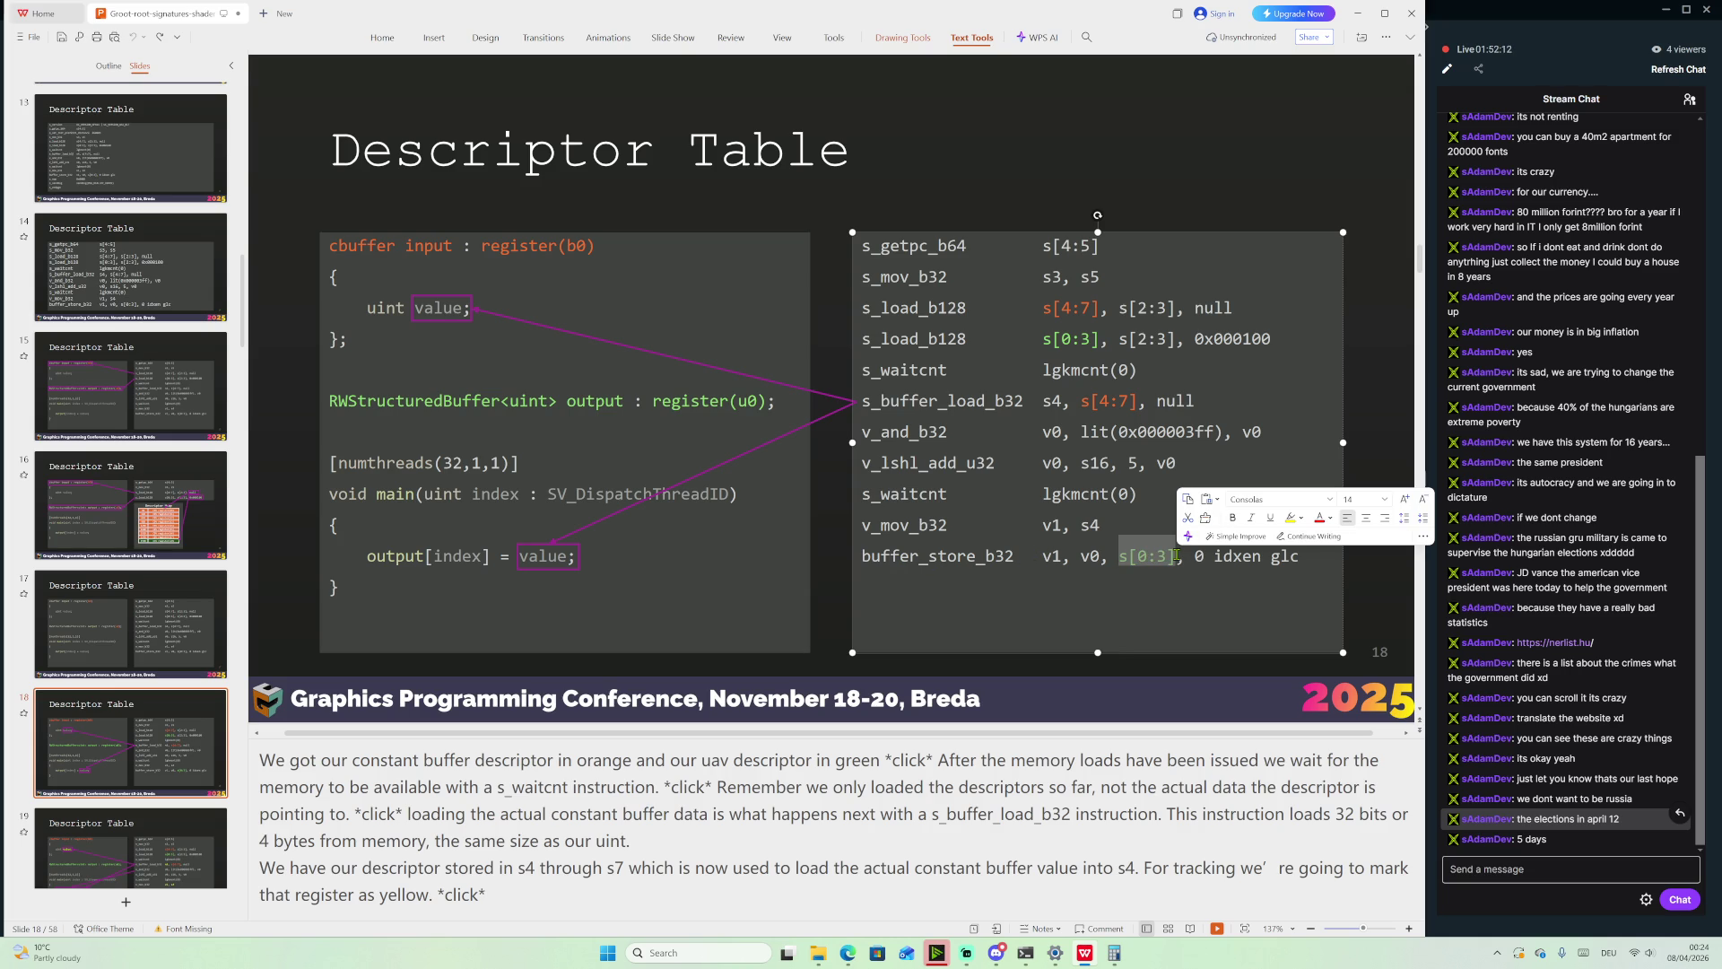
{"action": "left_click_drag", "start_coordinate": [1215, 560], "coordinate": [1272, 561]}
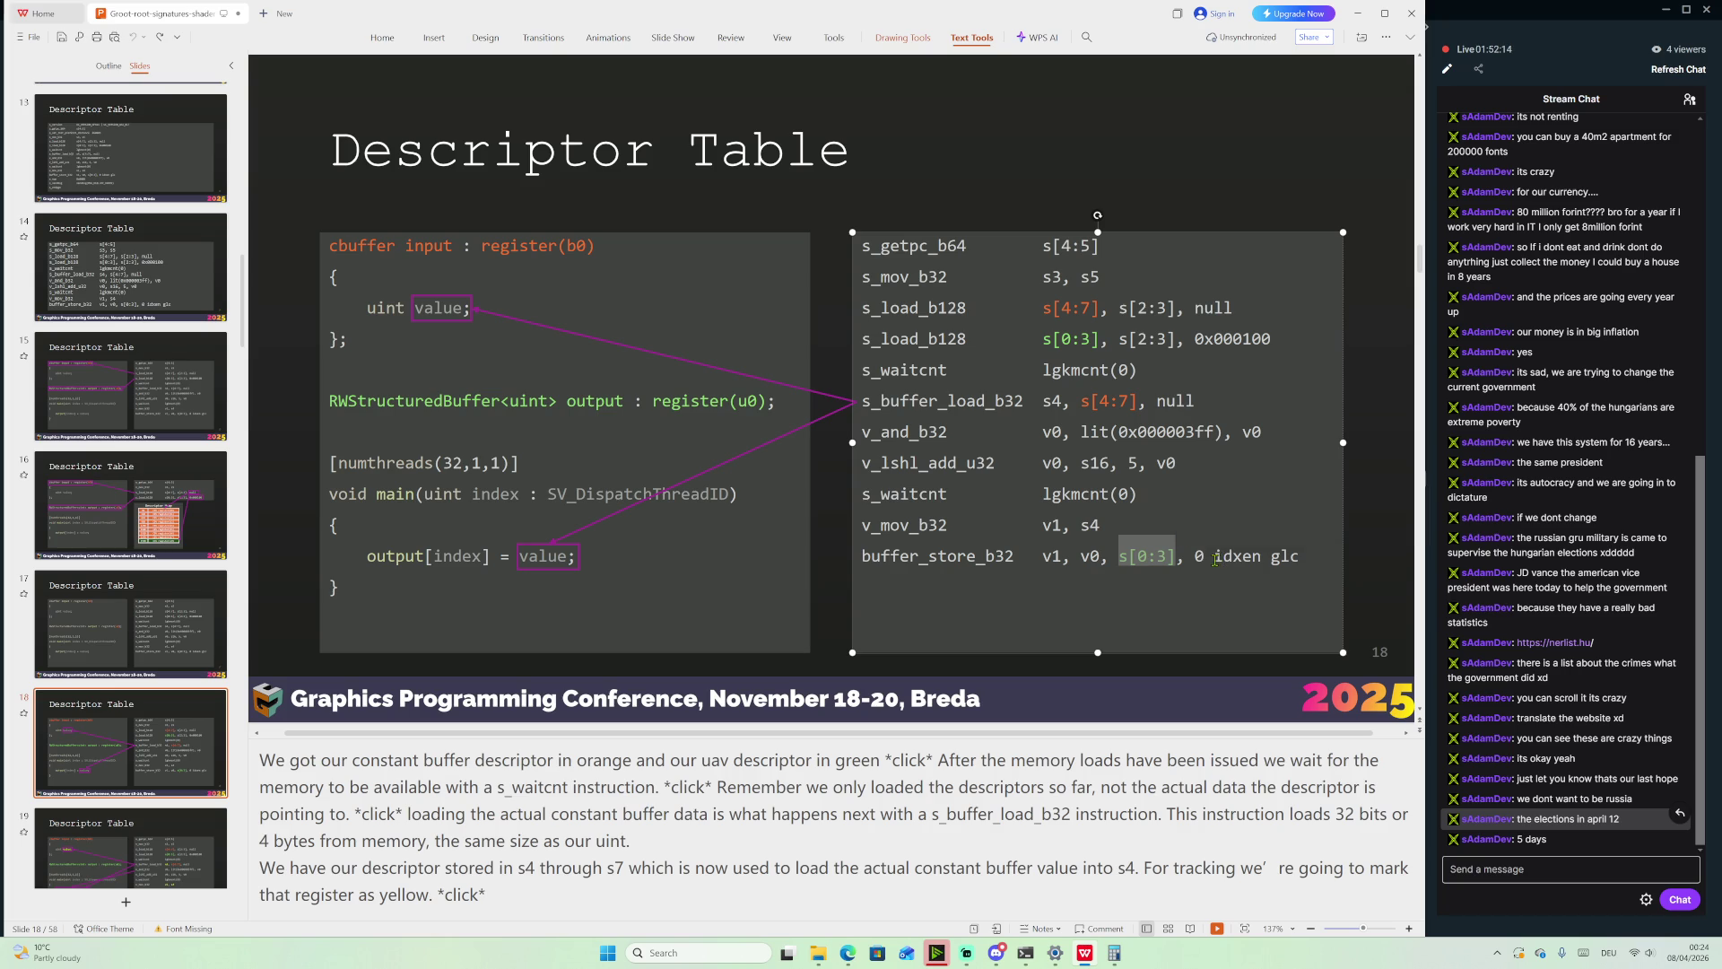
{"action": "left_click_drag", "start_coordinate": [1033, 557], "coordinate": [1276, 566]}
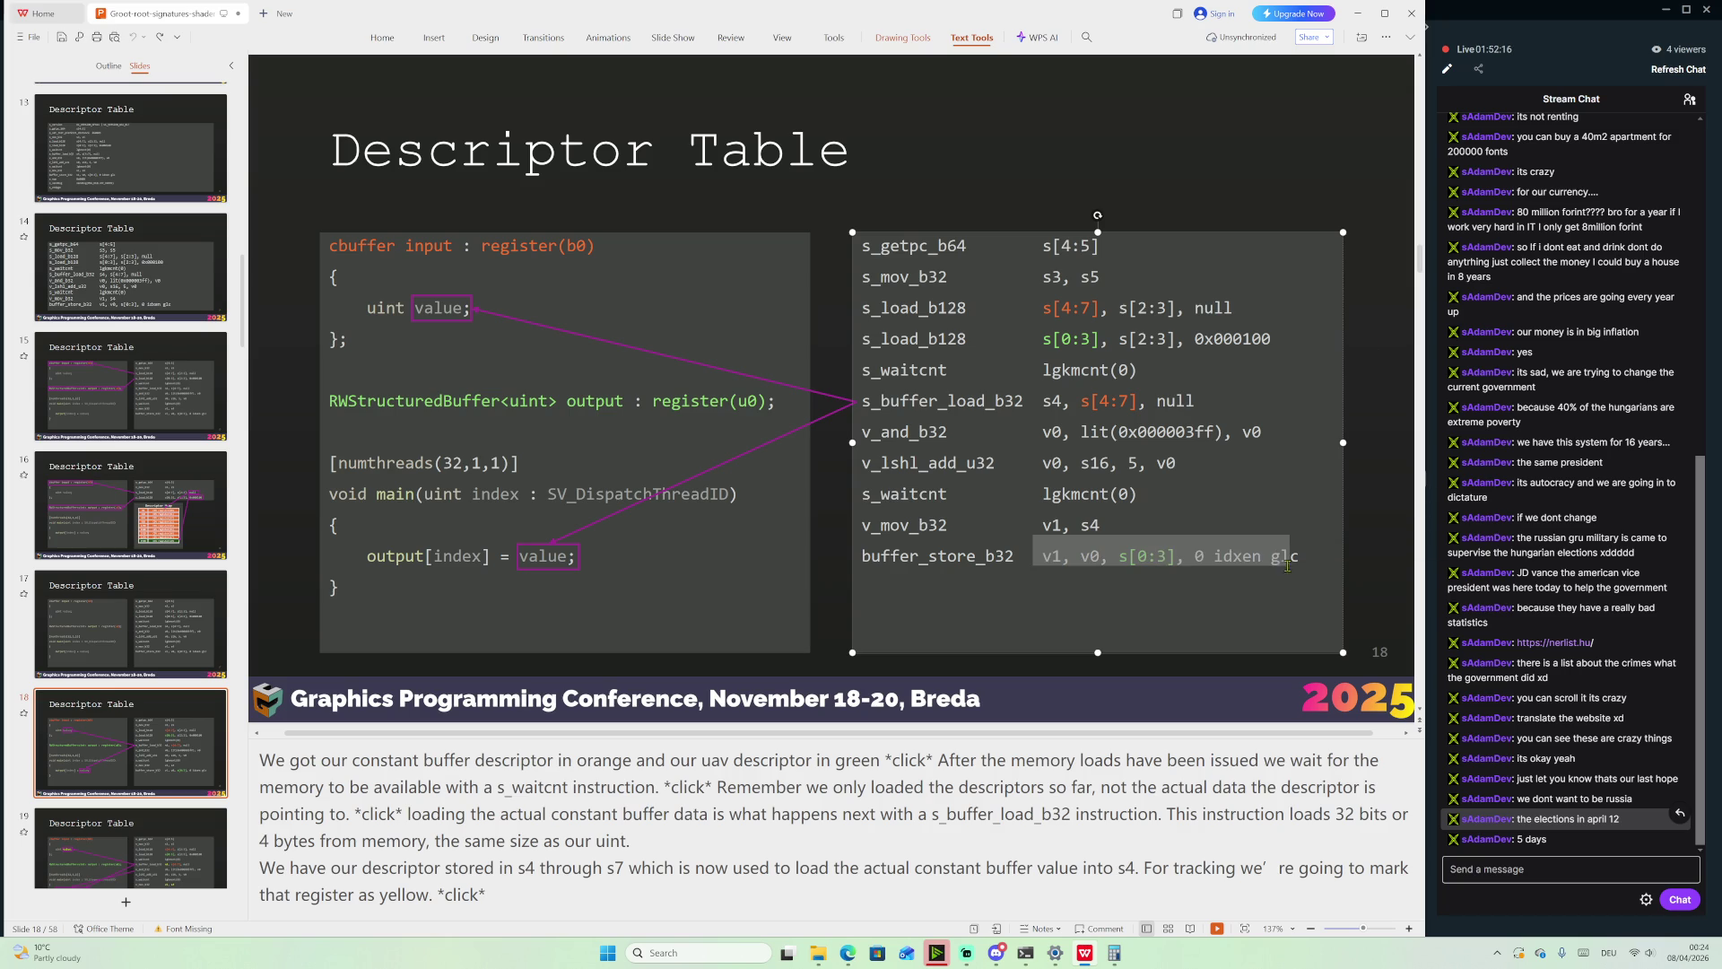
{"action": "left_click", "coordinate": [1045, 558]}
{"action": "left_click_drag", "start_coordinate": [1052, 558], "coordinate": [1063, 558]}
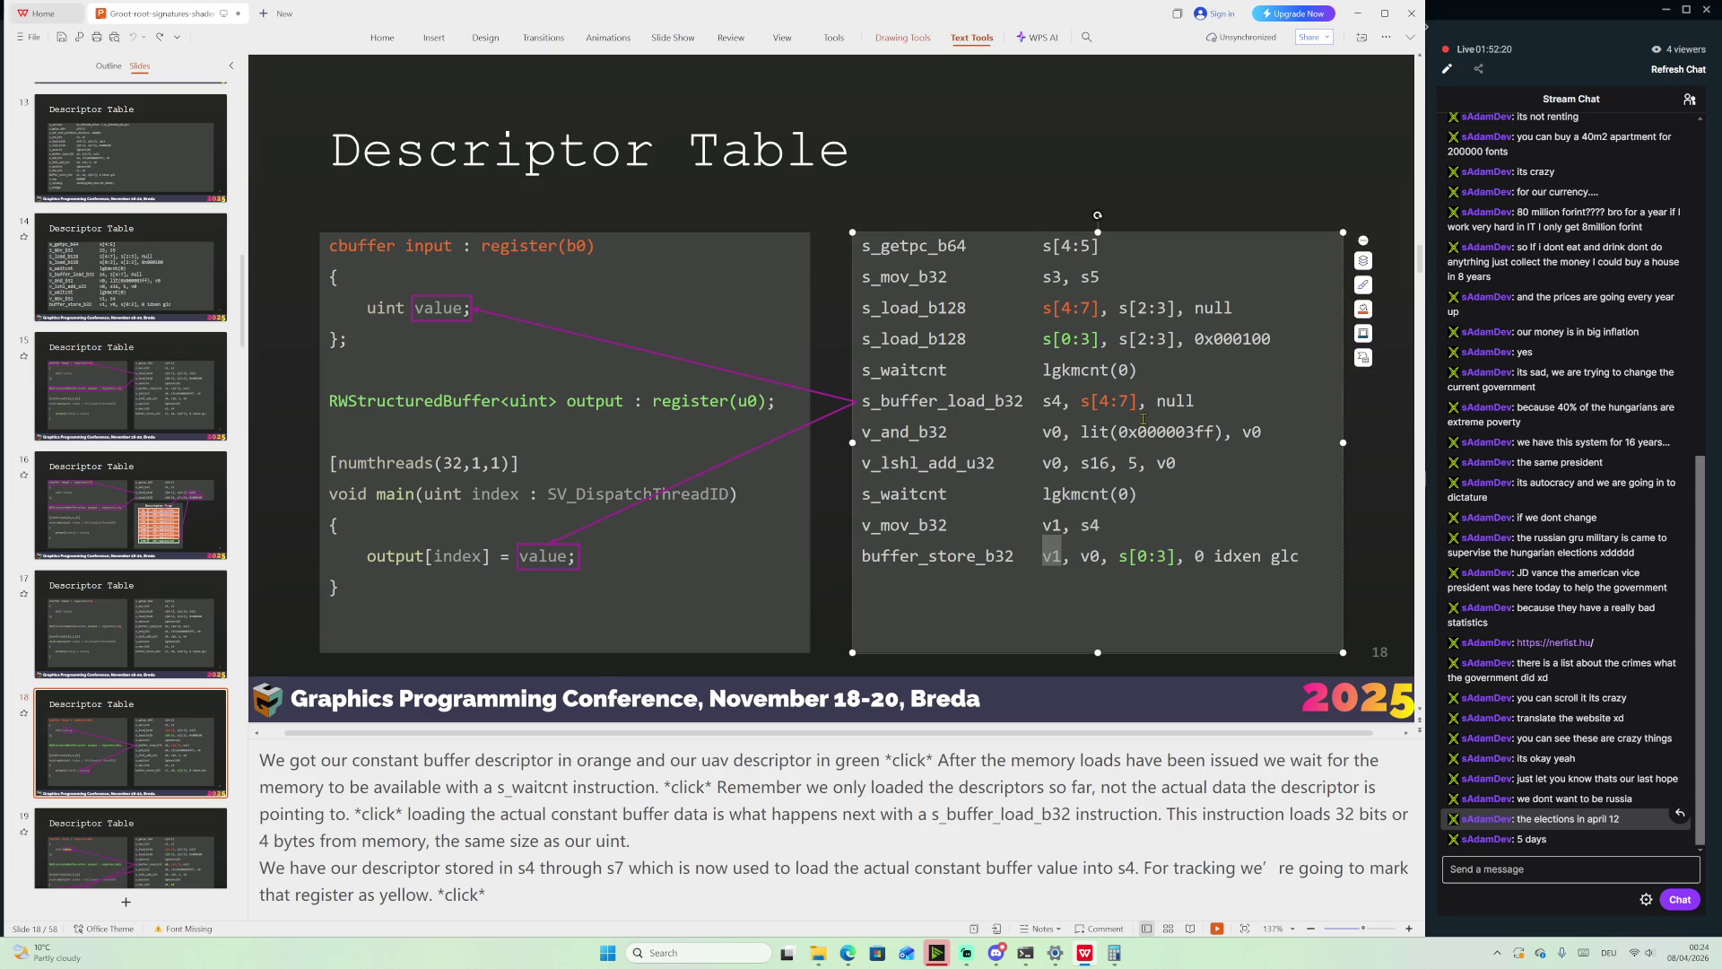
{"action": "left_click_drag", "start_coordinate": [1042, 401], "coordinate": [1052, 401]}
{"action": "left_click_drag", "start_coordinate": [1042, 526], "coordinate": [1109, 526]}
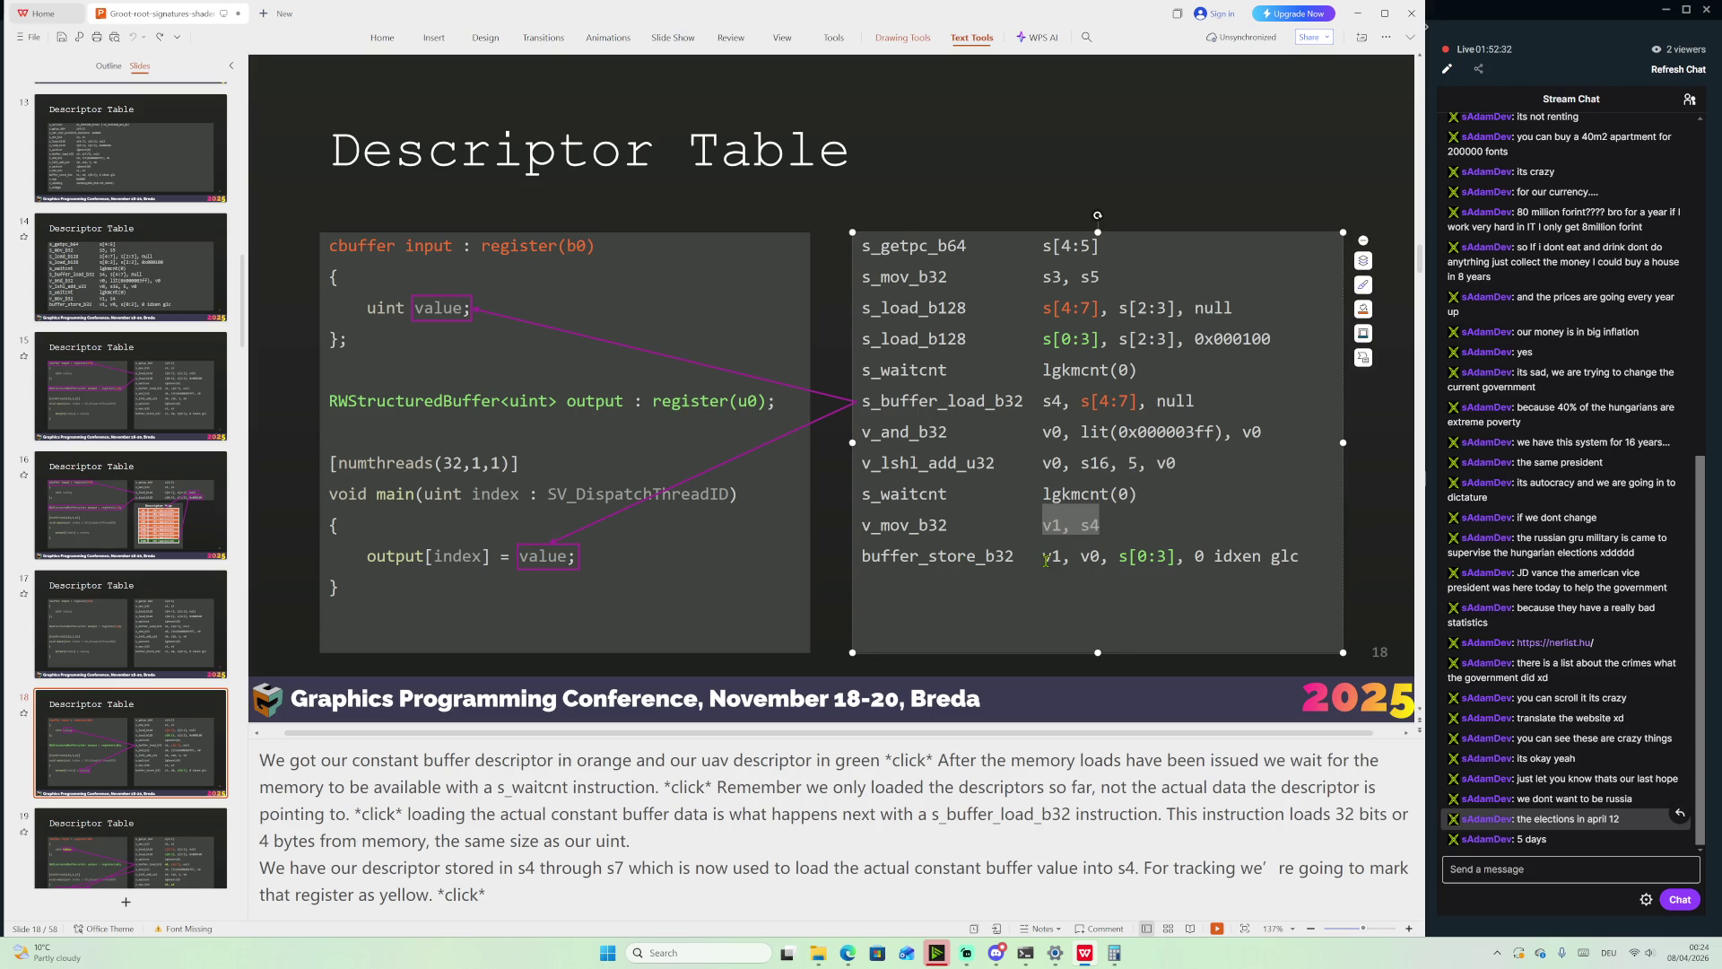
{"action": "left_click_drag", "start_coordinate": [1044, 558], "coordinate": [1067, 558]}
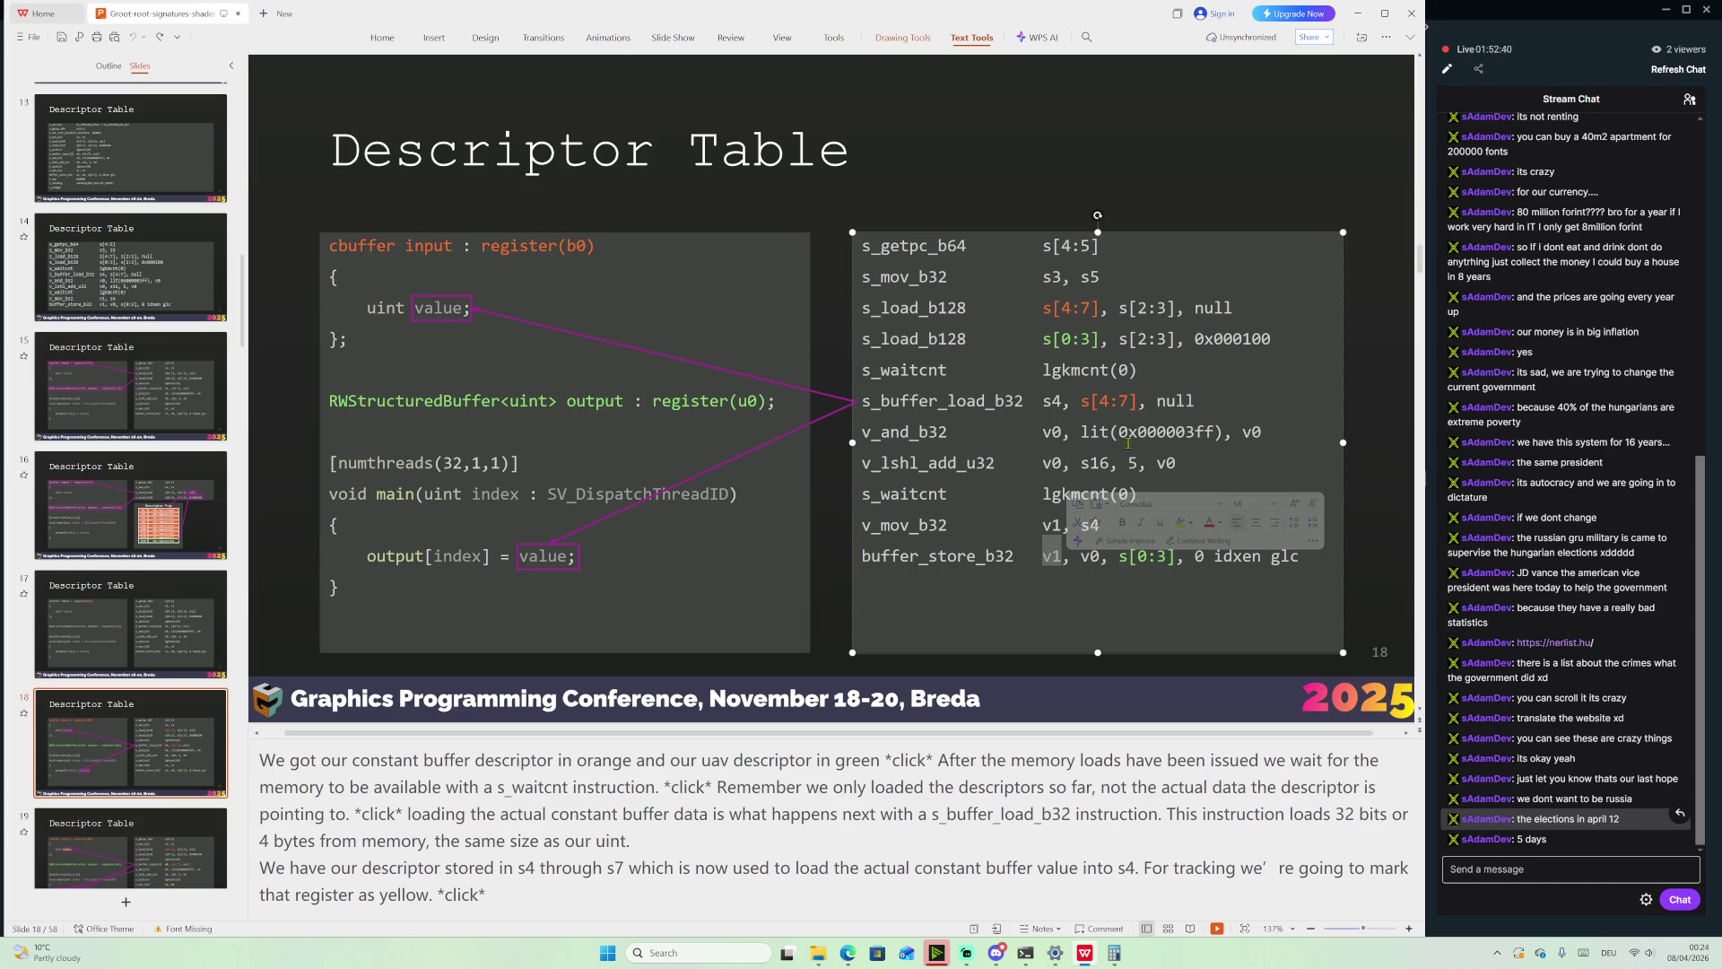
{"action": "left_click_drag", "start_coordinate": [1043, 433], "coordinate": [1157, 451]}
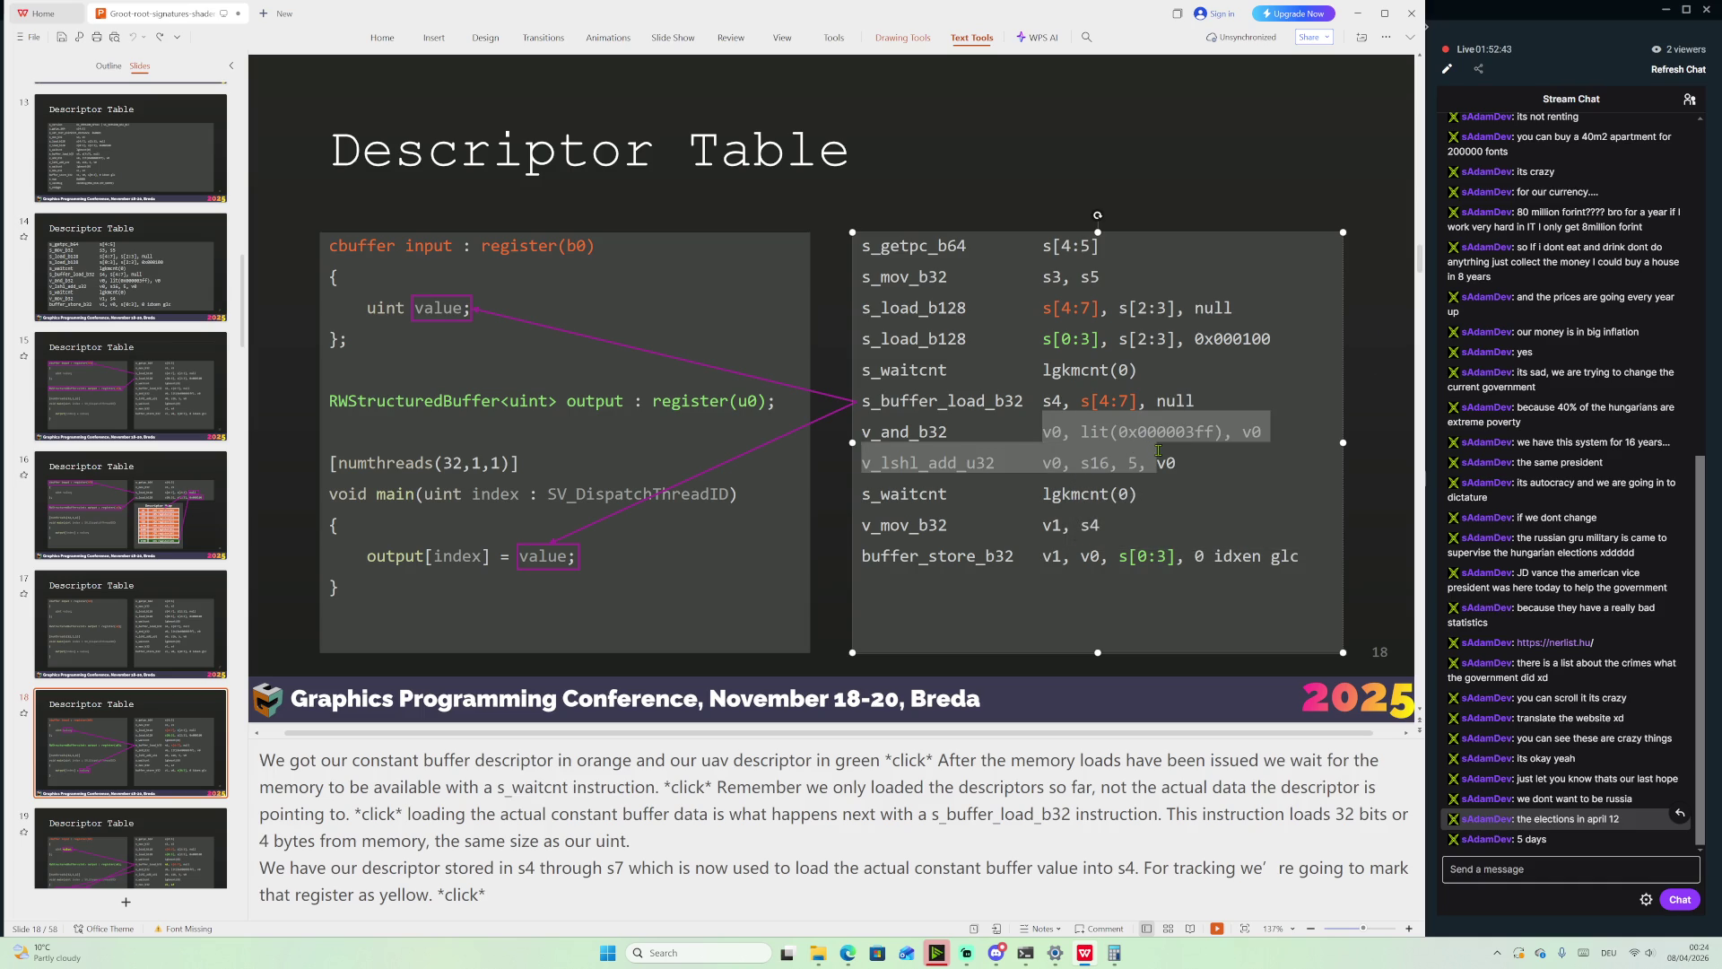
{"action": "double_click", "coordinate": [1081, 557]}
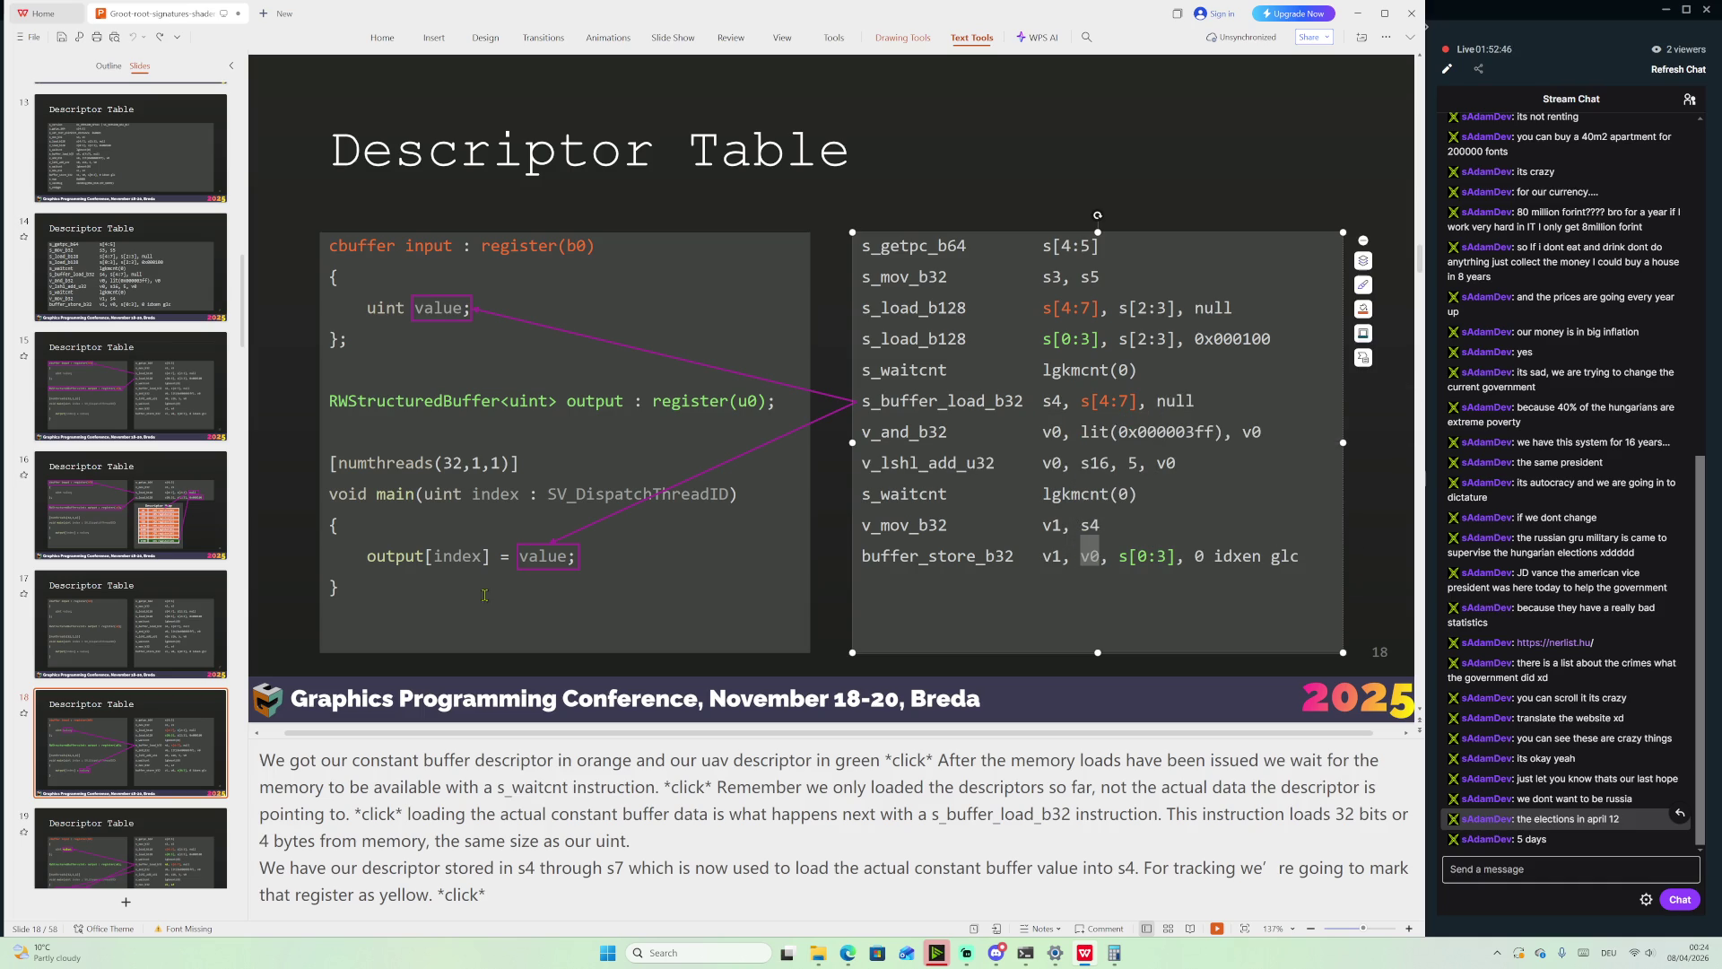
{"action": "double_click", "coordinate": [443, 557]}
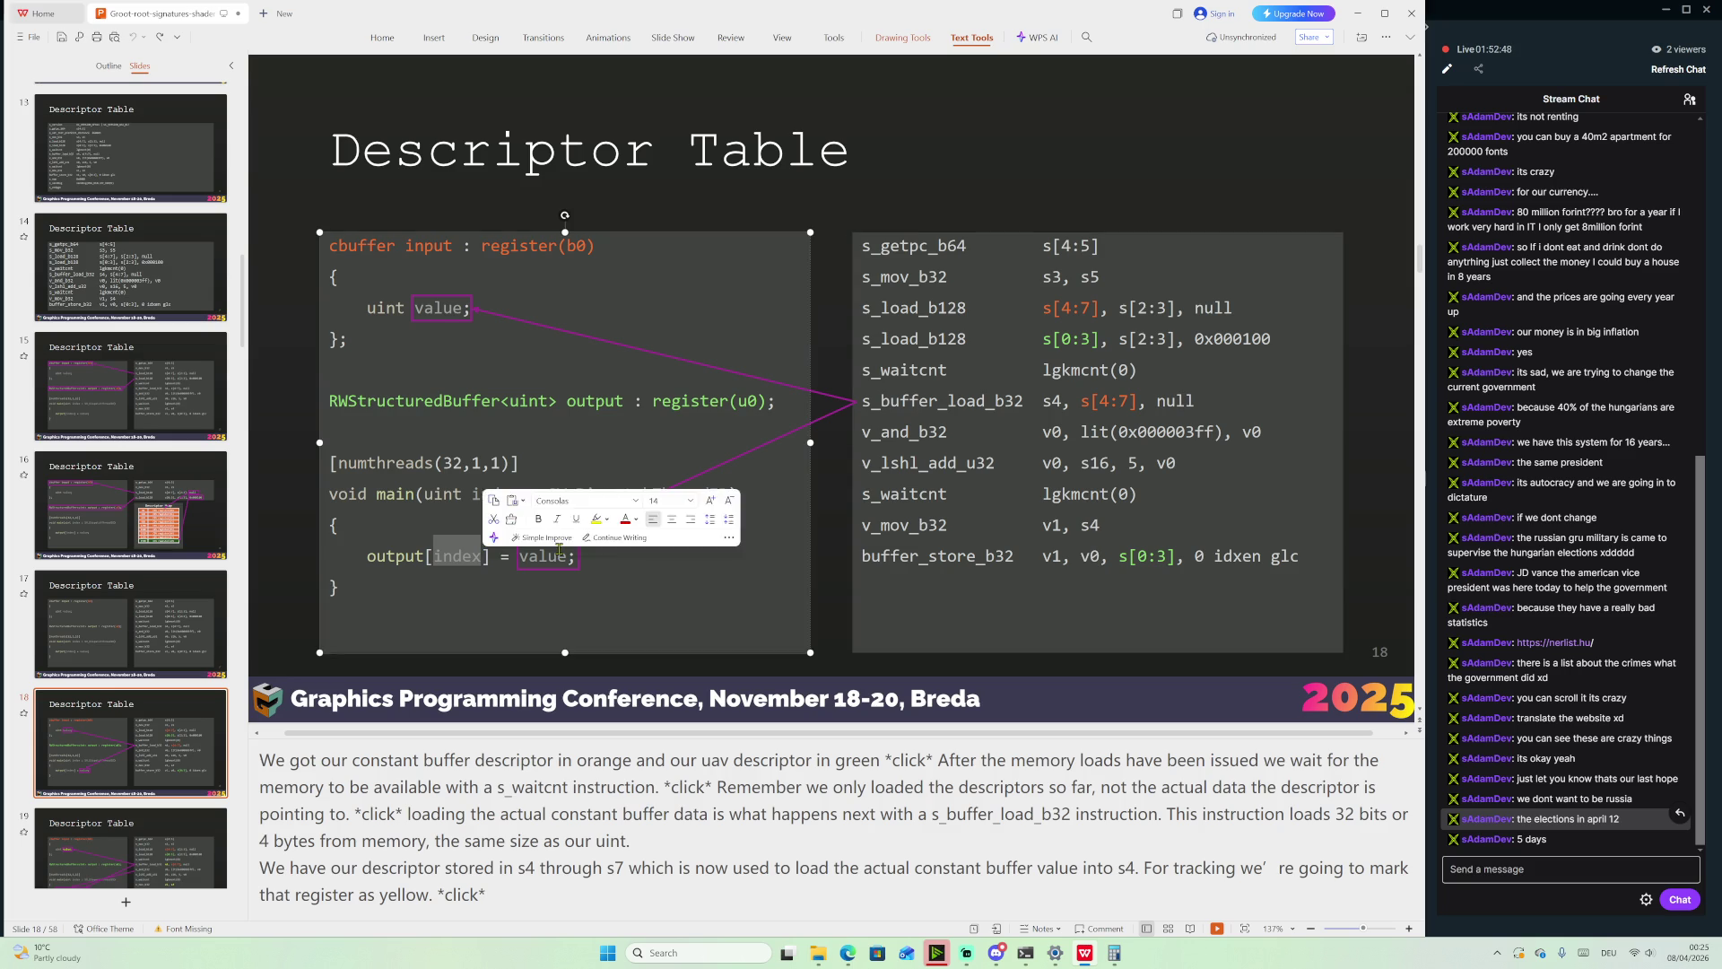
{"action": "double_click", "coordinate": [1090, 556]}
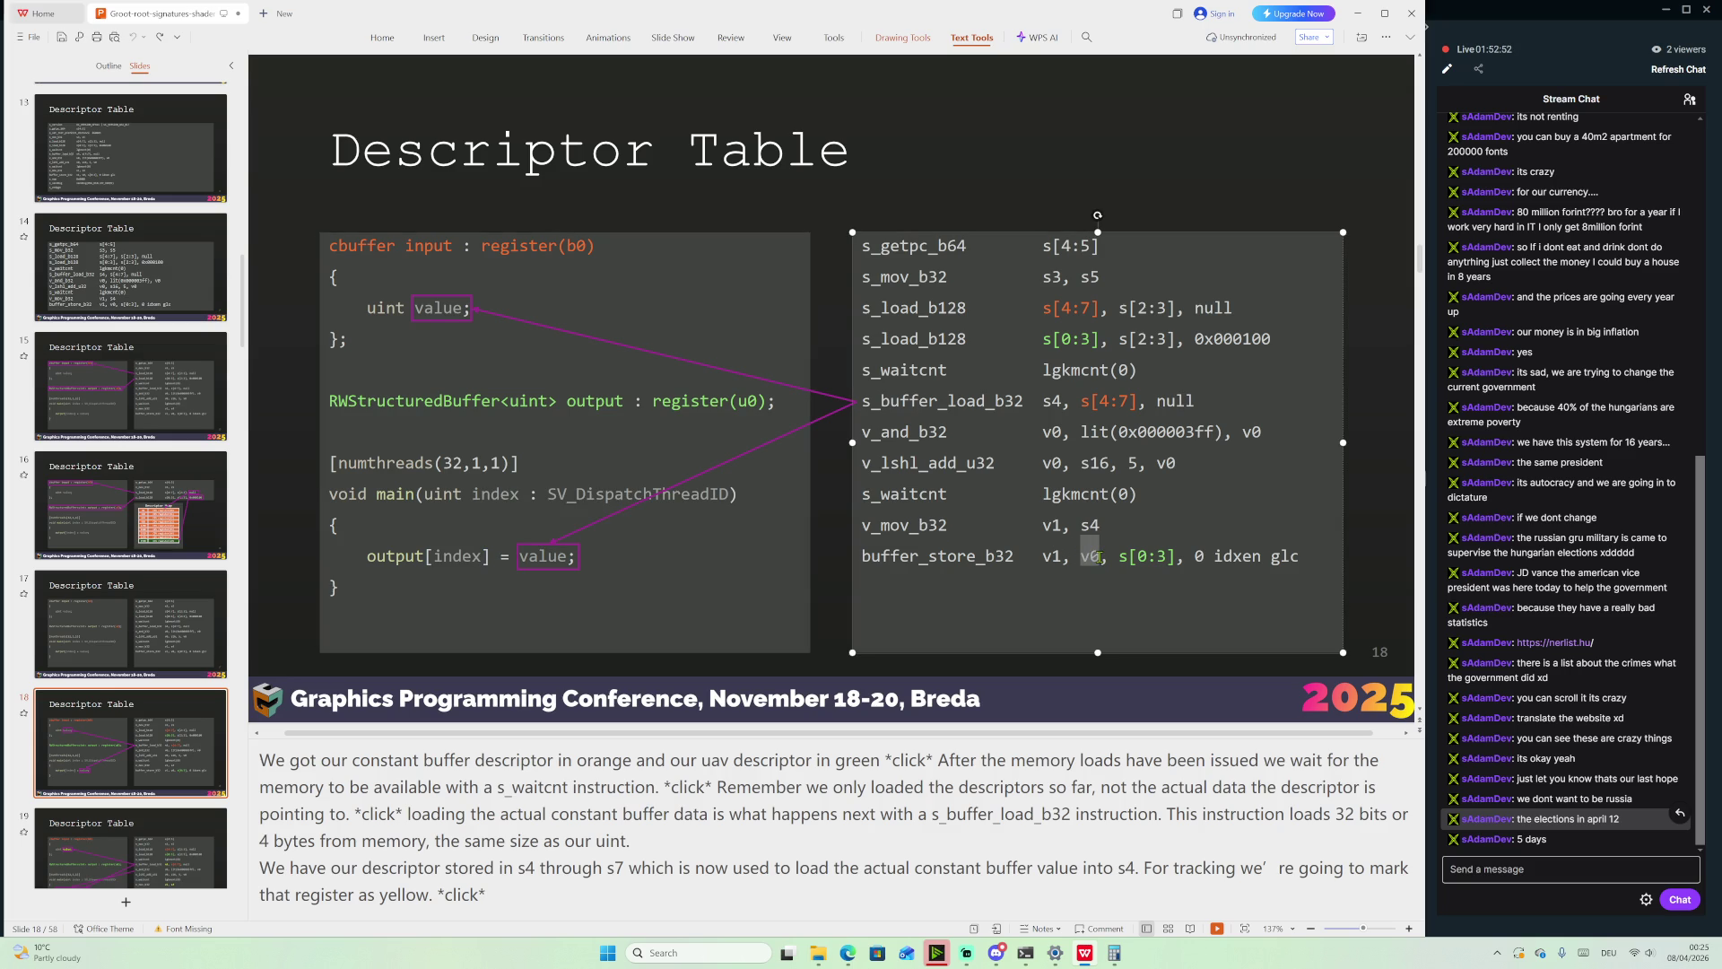
{"action": "left_click", "coordinate": [1045, 463]}
{"action": "double_click", "coordinate": [1045, 463]}
{"action": "left_click", "coordinate": [1083, 464]}
{"action": "left_click_drag", "start_coordinate": [1082, 467], "coordinate": [1108, 466]}
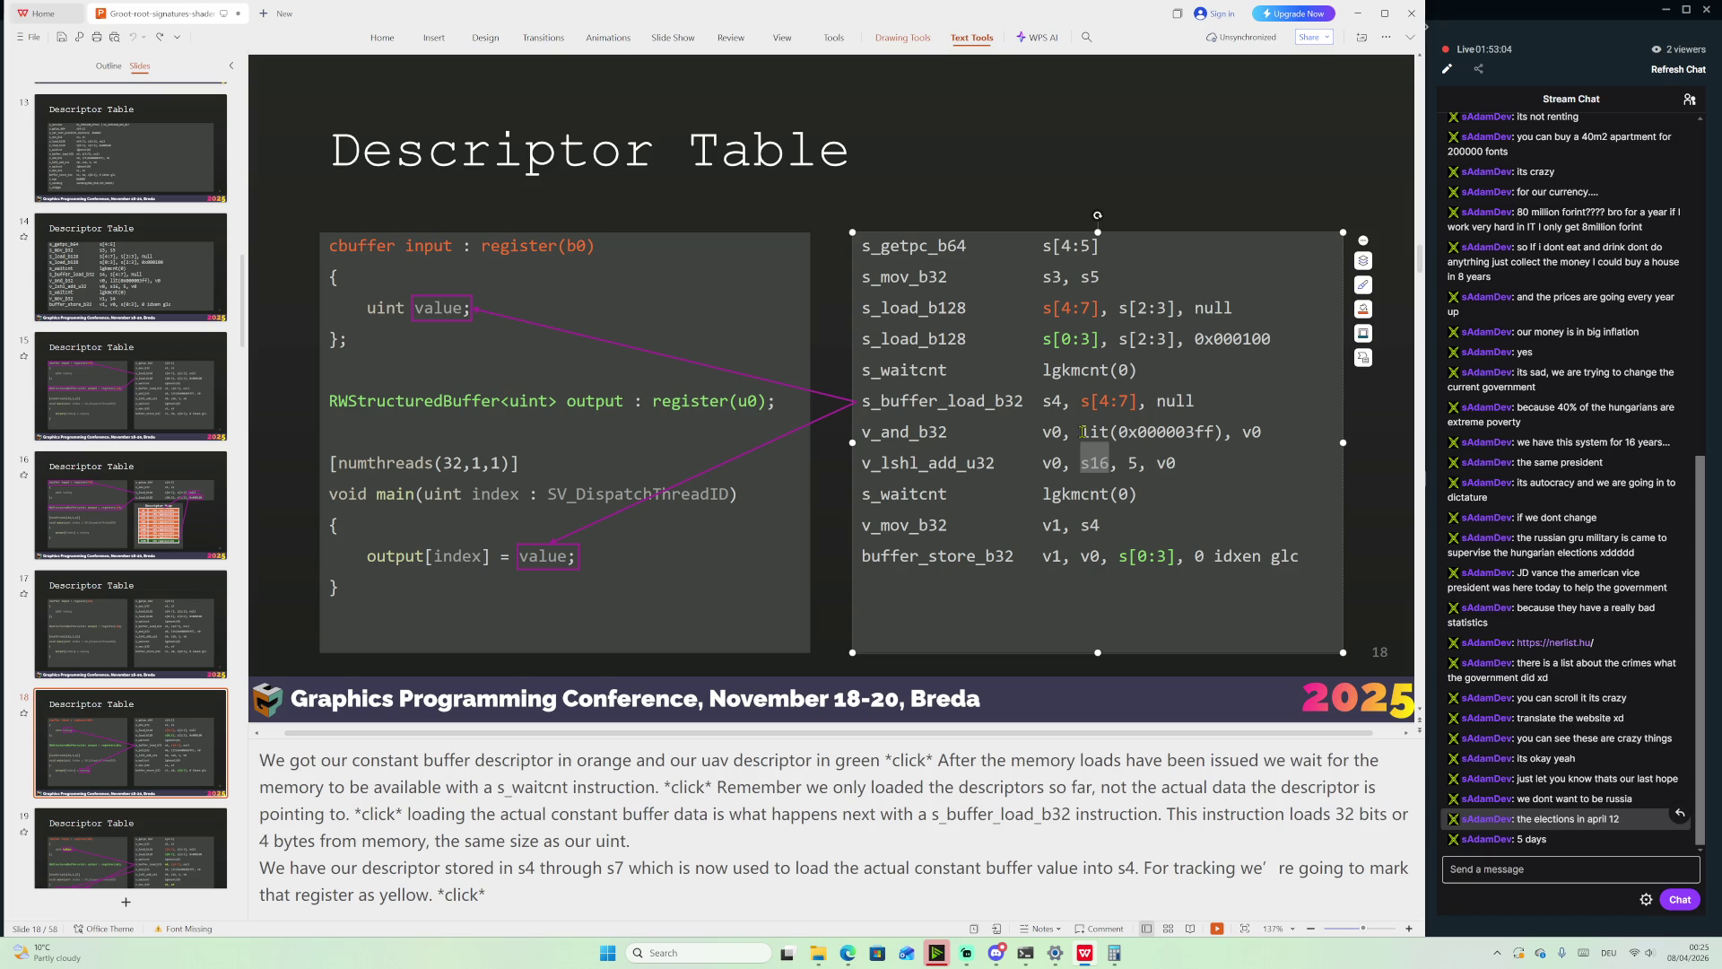
{"action": "left_click_drag", "start_coordinate": [443, 463], "coordinate": [460, 466]}
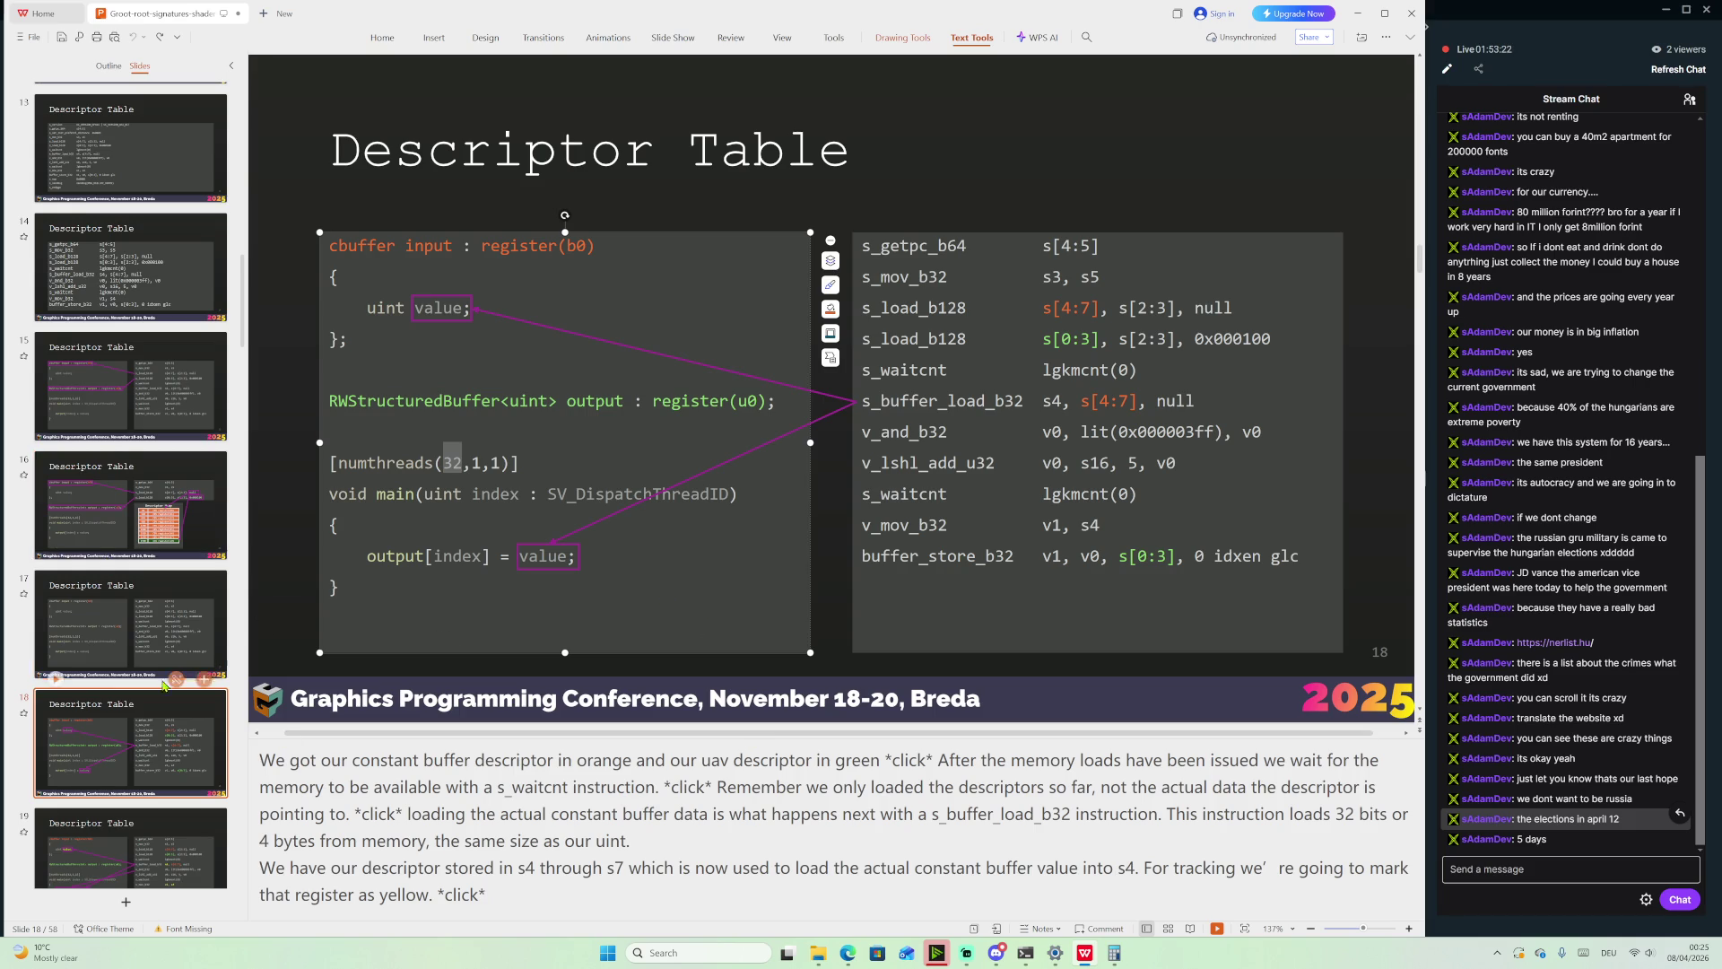
{"action": "scroll", "coordinate": [175, 798], "scroll_direction": "down", "scroll_amount": 2}
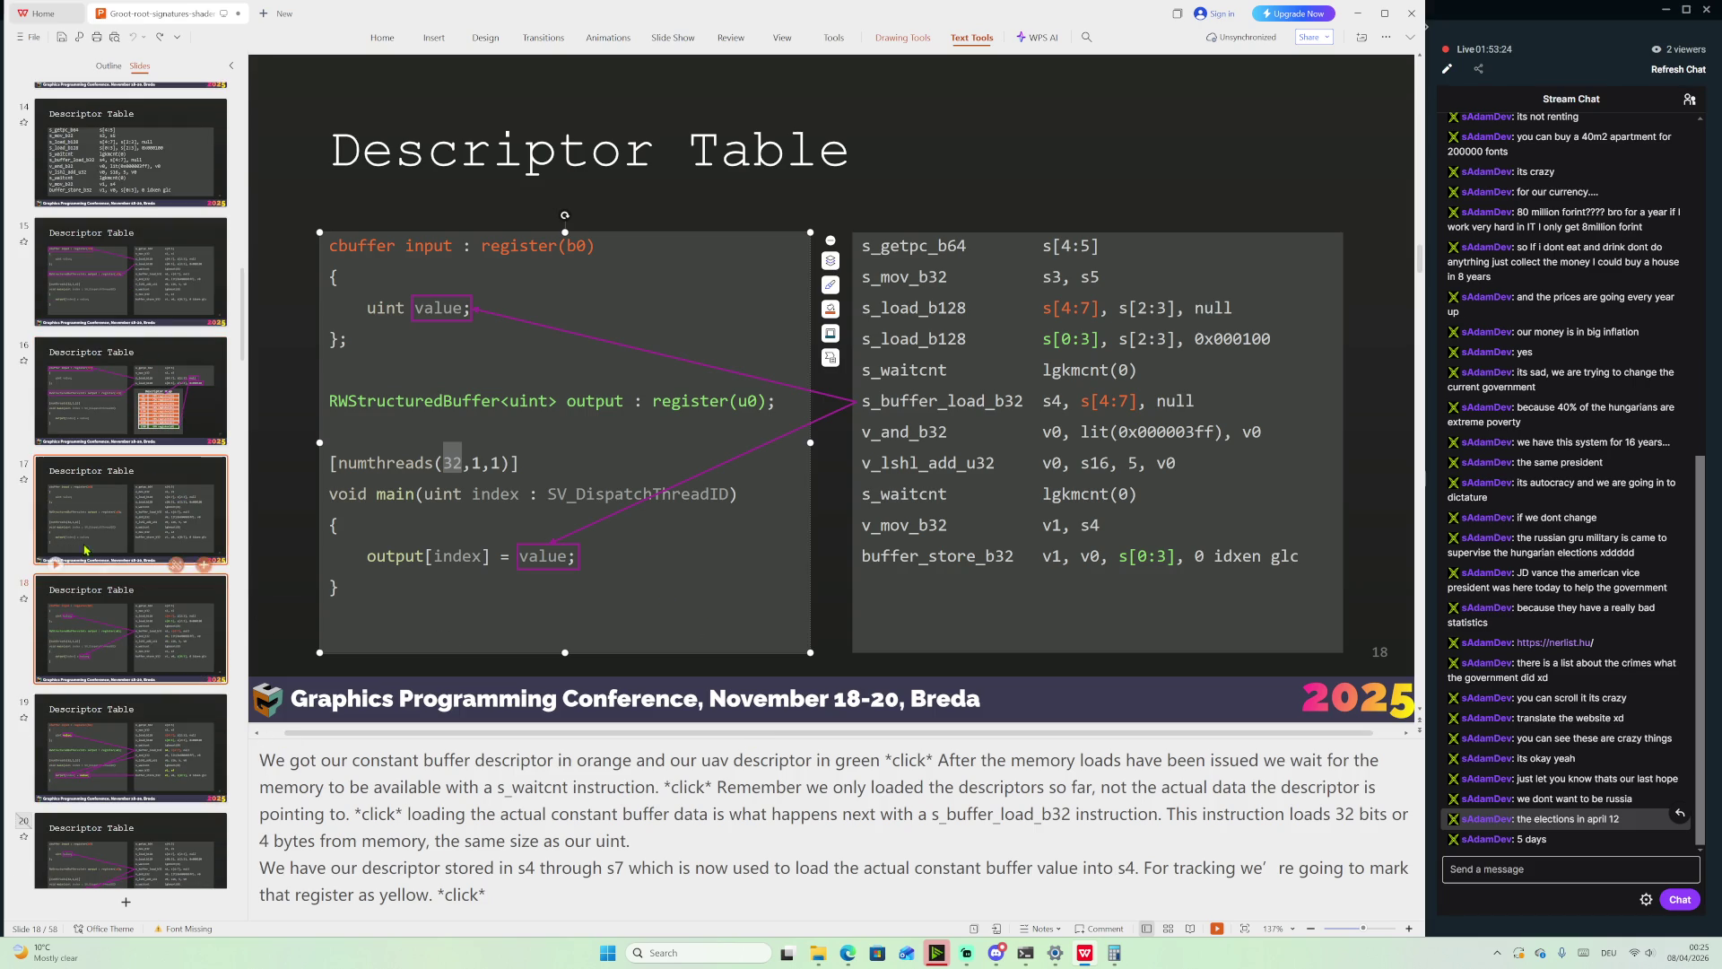
Go to slide 19, then on to slide 20 with its value and output[index] trace arrows
{"action": "left_click", "coordinate": [137, 777]}
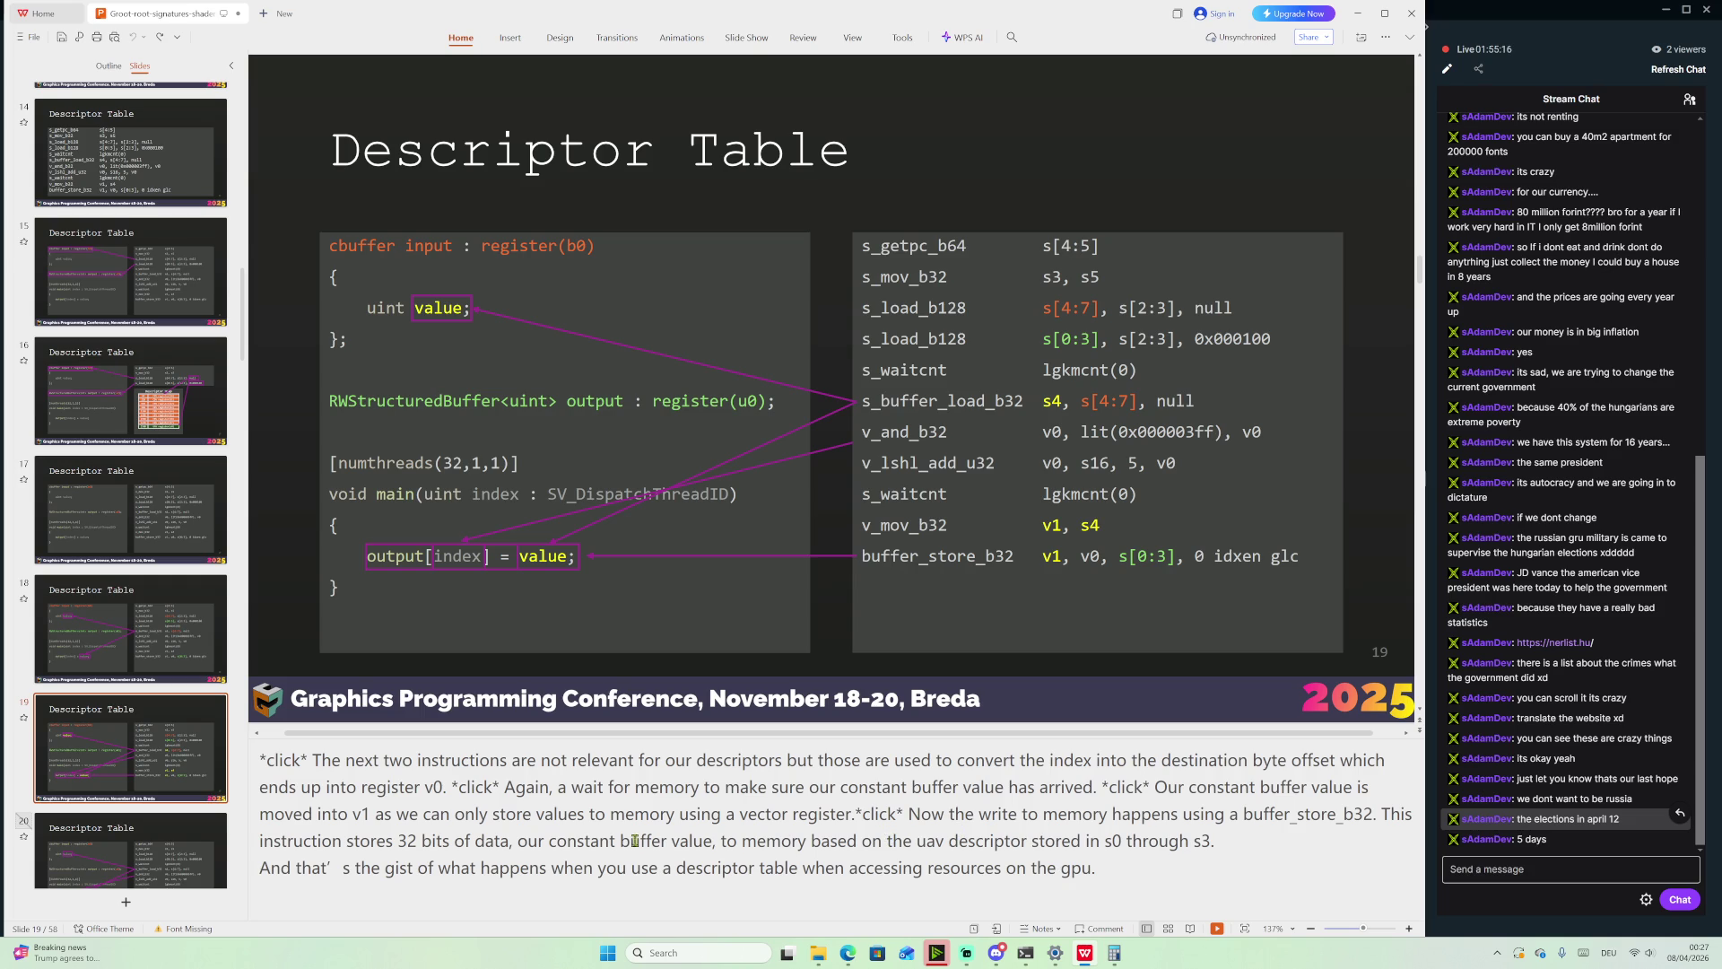
{"action": "scroll", "coordinate": [196, 762], "scroll_direction": "down", "scroll_amount": 1}
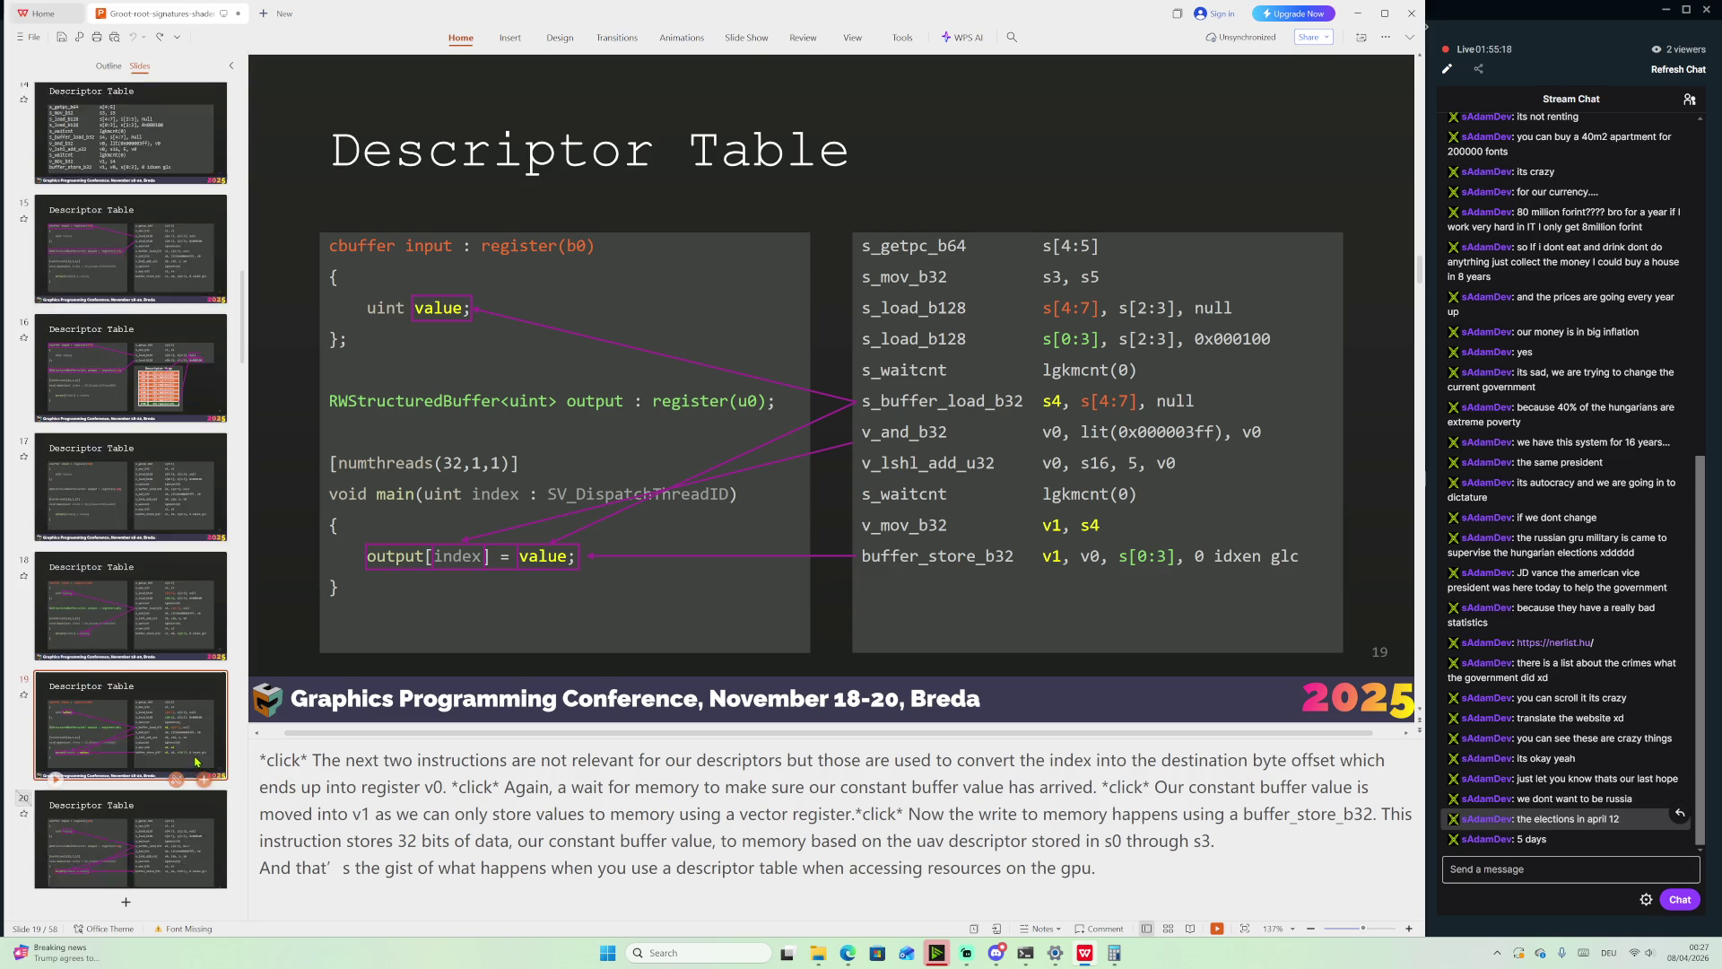
{"action": "scroll", "coordinate": [196, 761], "scroll_direction": "down", "scroll_amount": 2}
{"action": "left_click", "coordinate": [118, 762]}
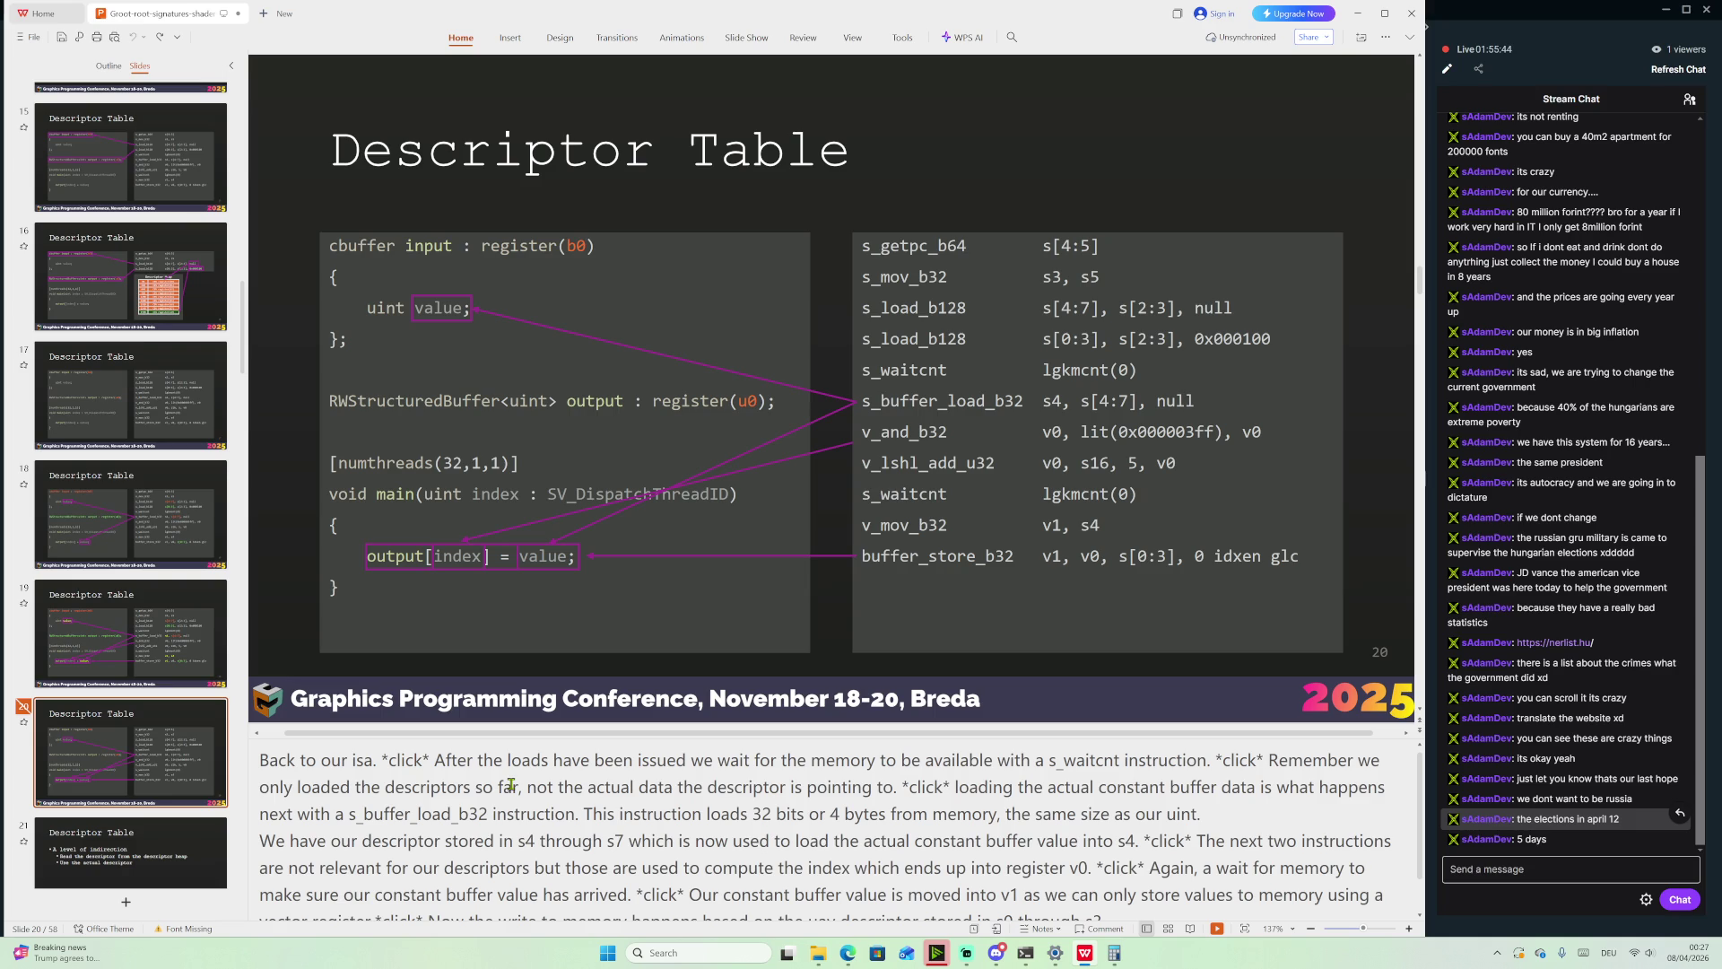
Scroll down to the slide 21 indirection summary and open it
{"action": "scroll", "coordinate": [510, 785], "scroll_direction": "down", "scroll_amount": 1}
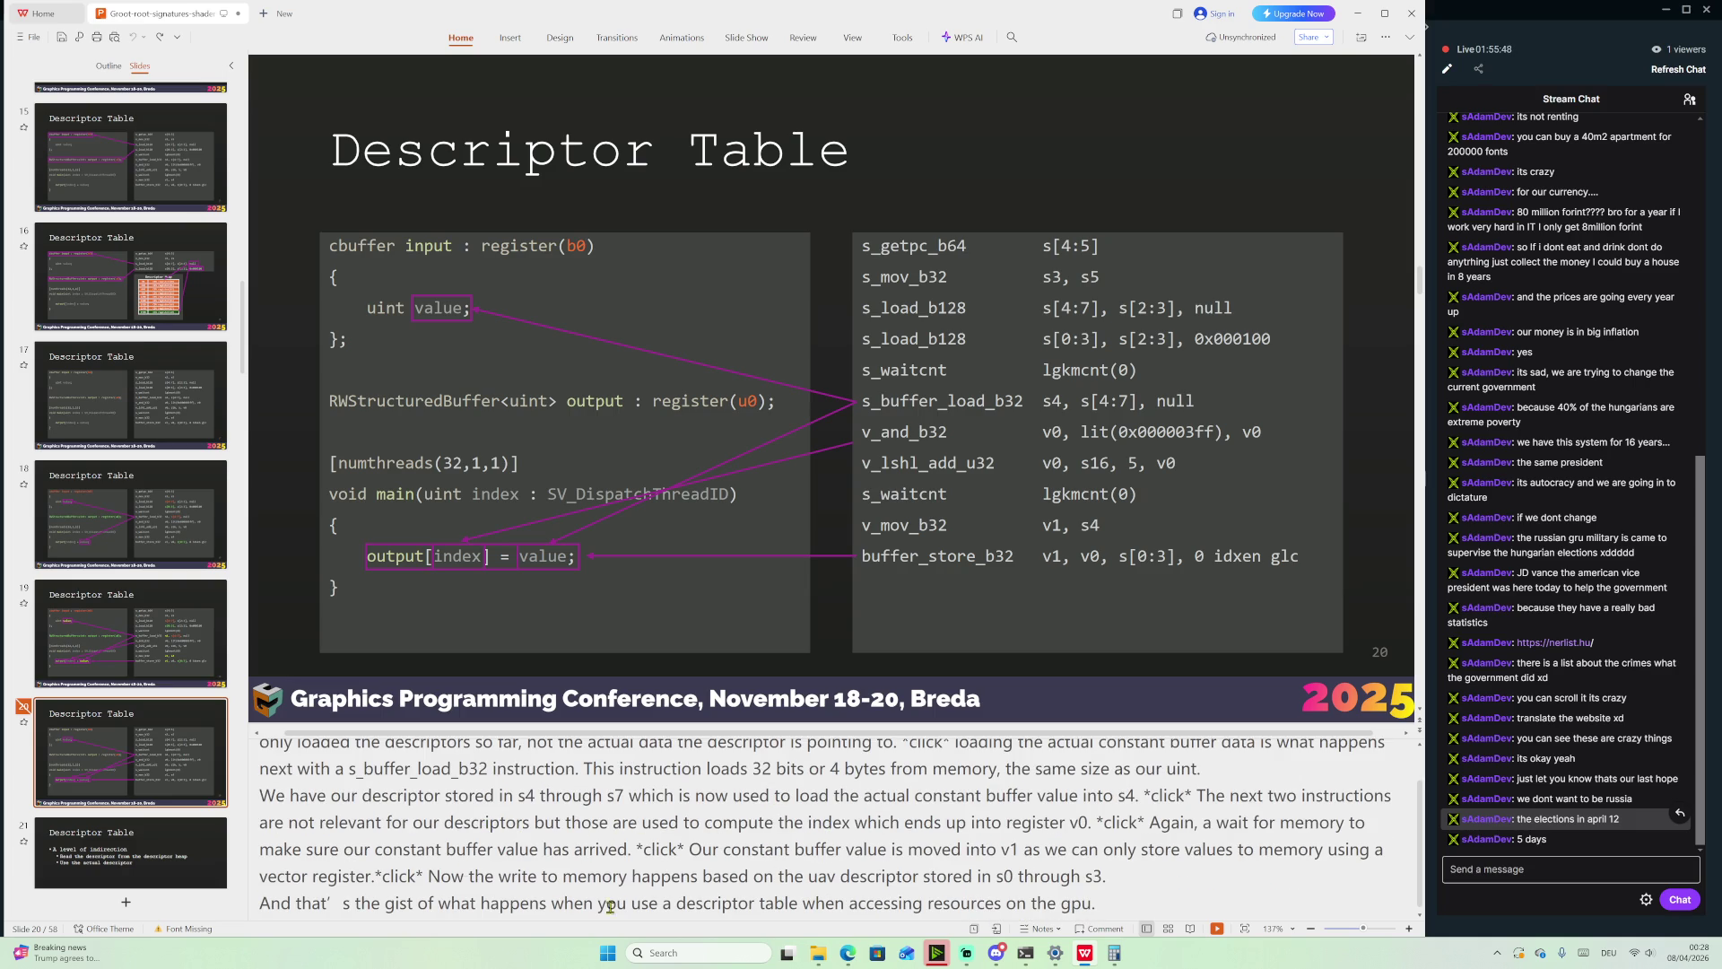
{"action": "scroll", "coordinate": [144, 708], "scroll_direction": "down", "scroll_amount": 1}
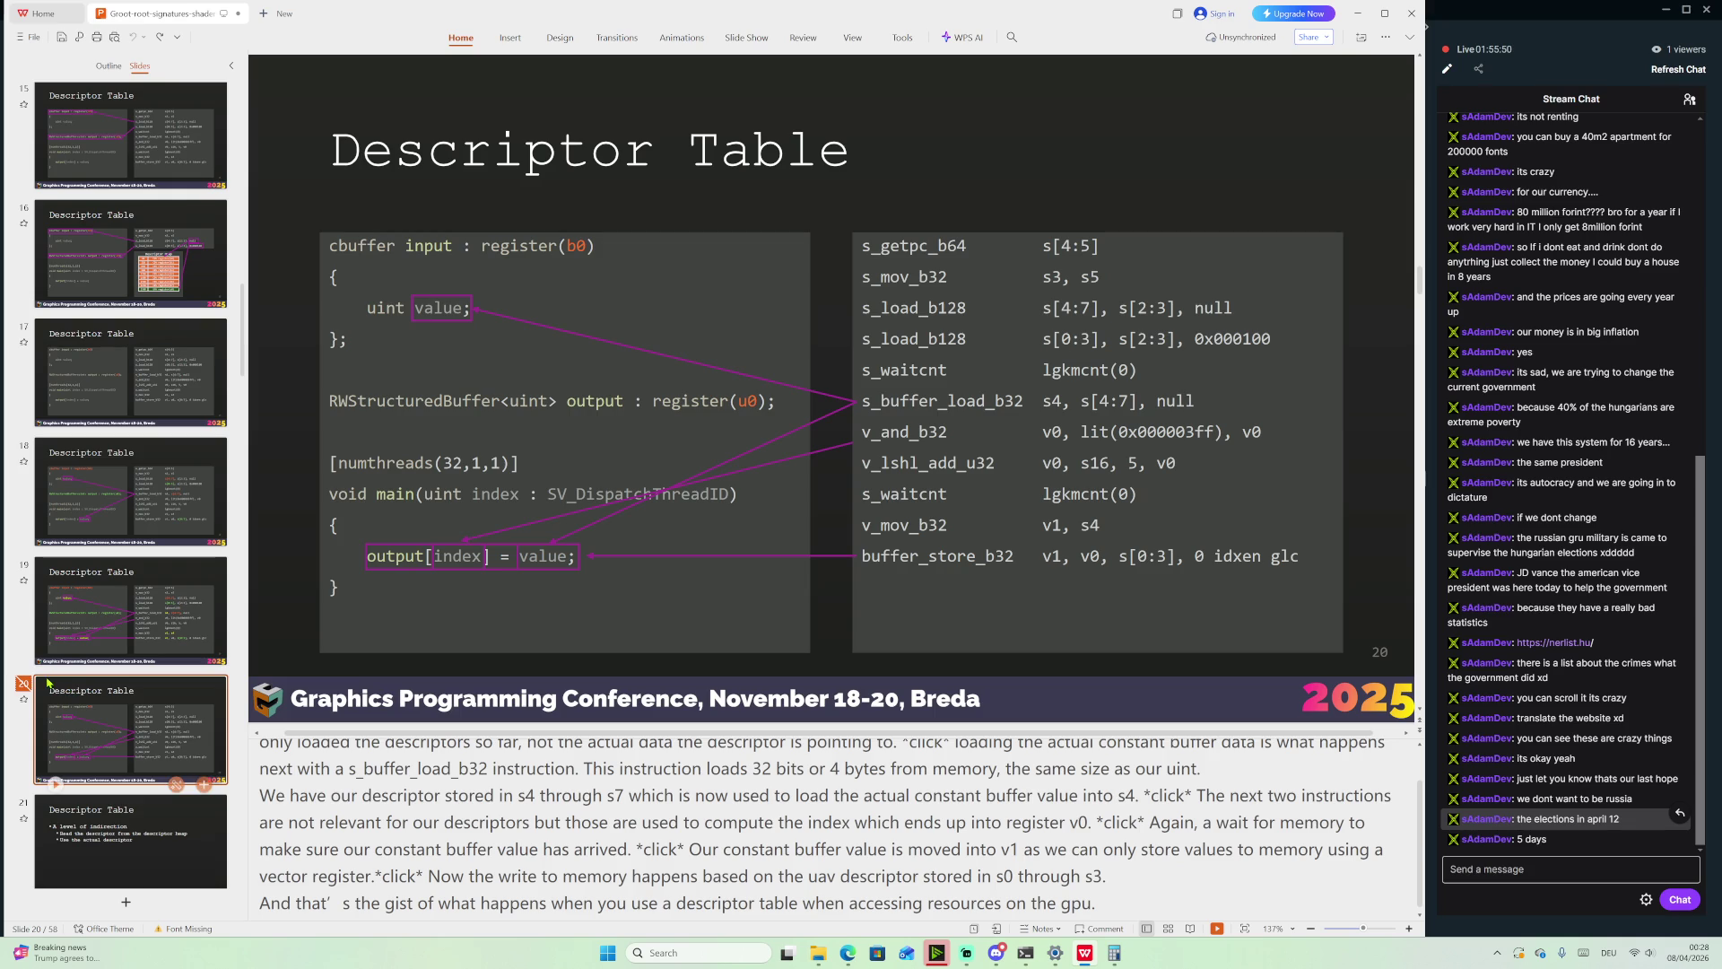
{"action": "left_click", "coordinate": [144, 847]}
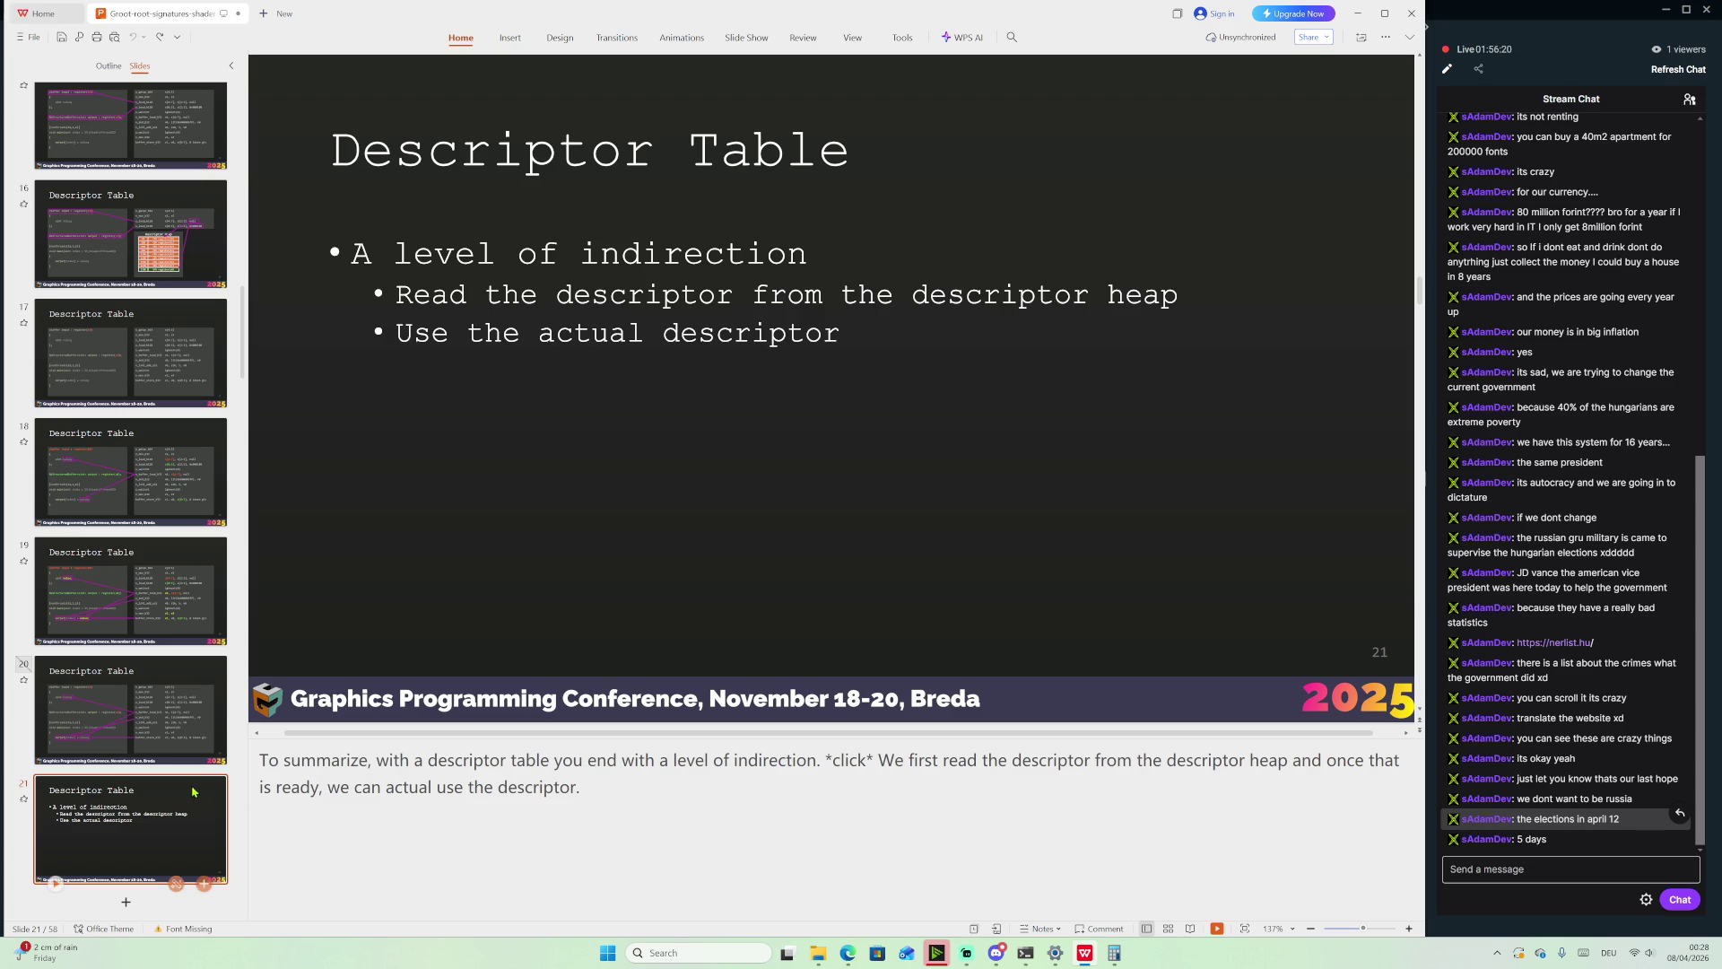
Advance to slide 22 Root Descriptor, enlarge the speaker notes area and widen the thumbnail panel
{"action": "key", "text": "Down"}
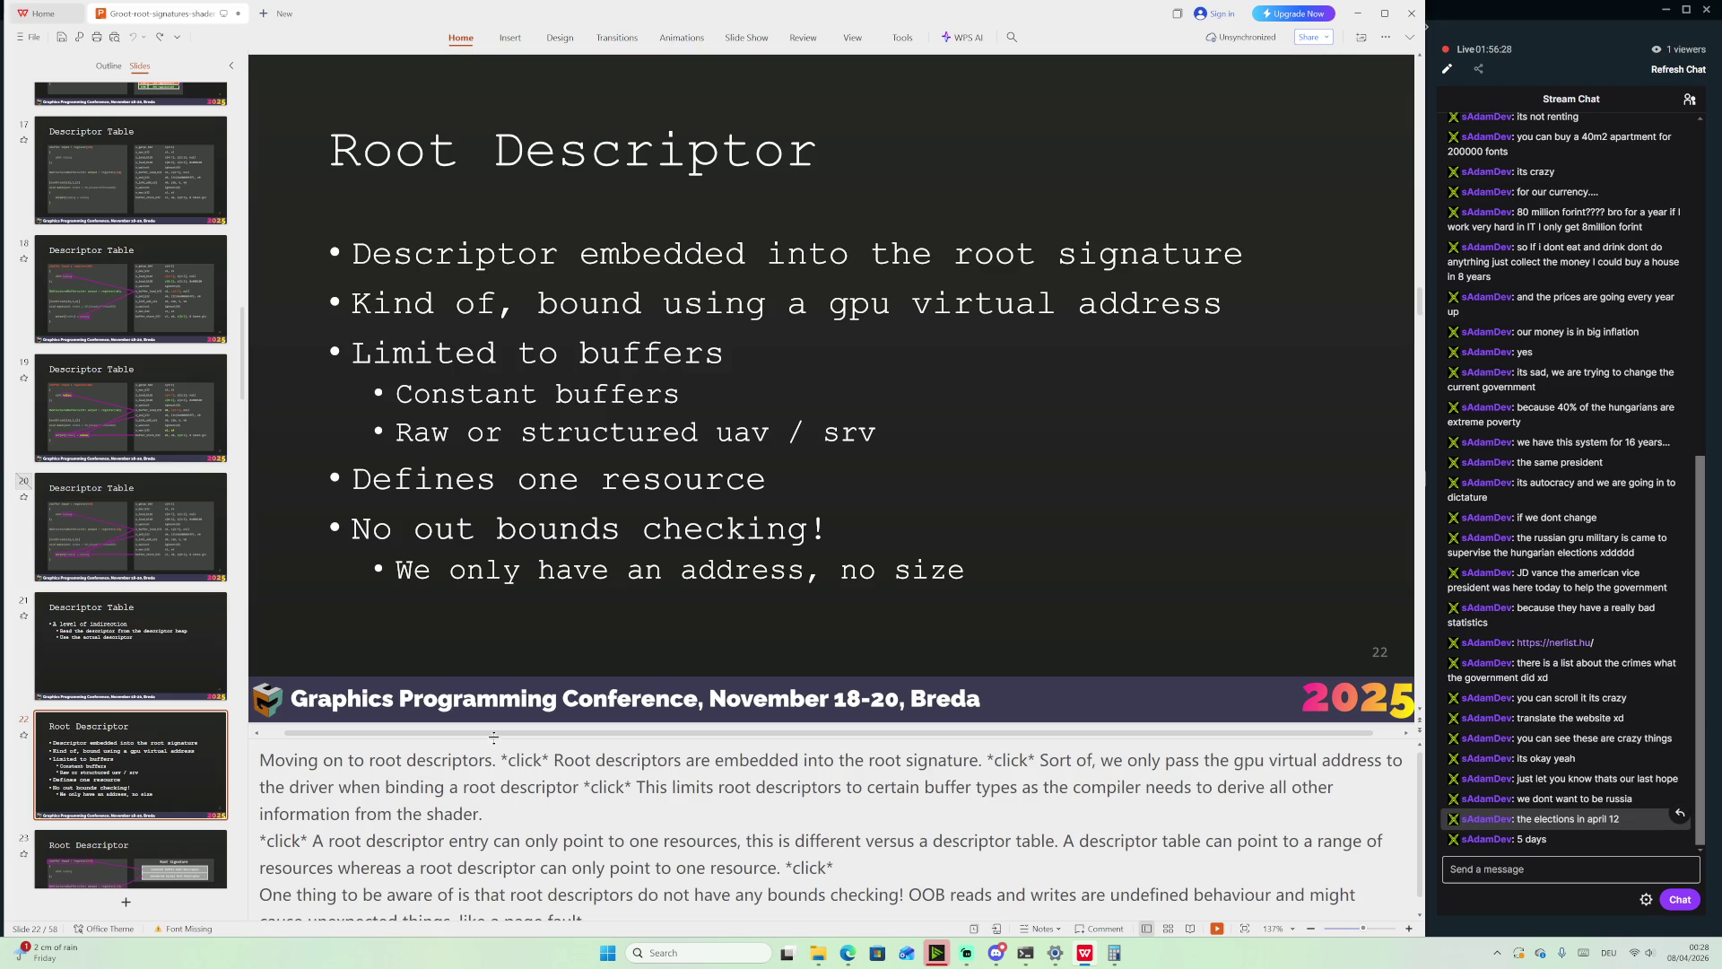
{"action": "left_click_drag", "start_coordinate": [493, 737], "coordinate": [503, 583]}
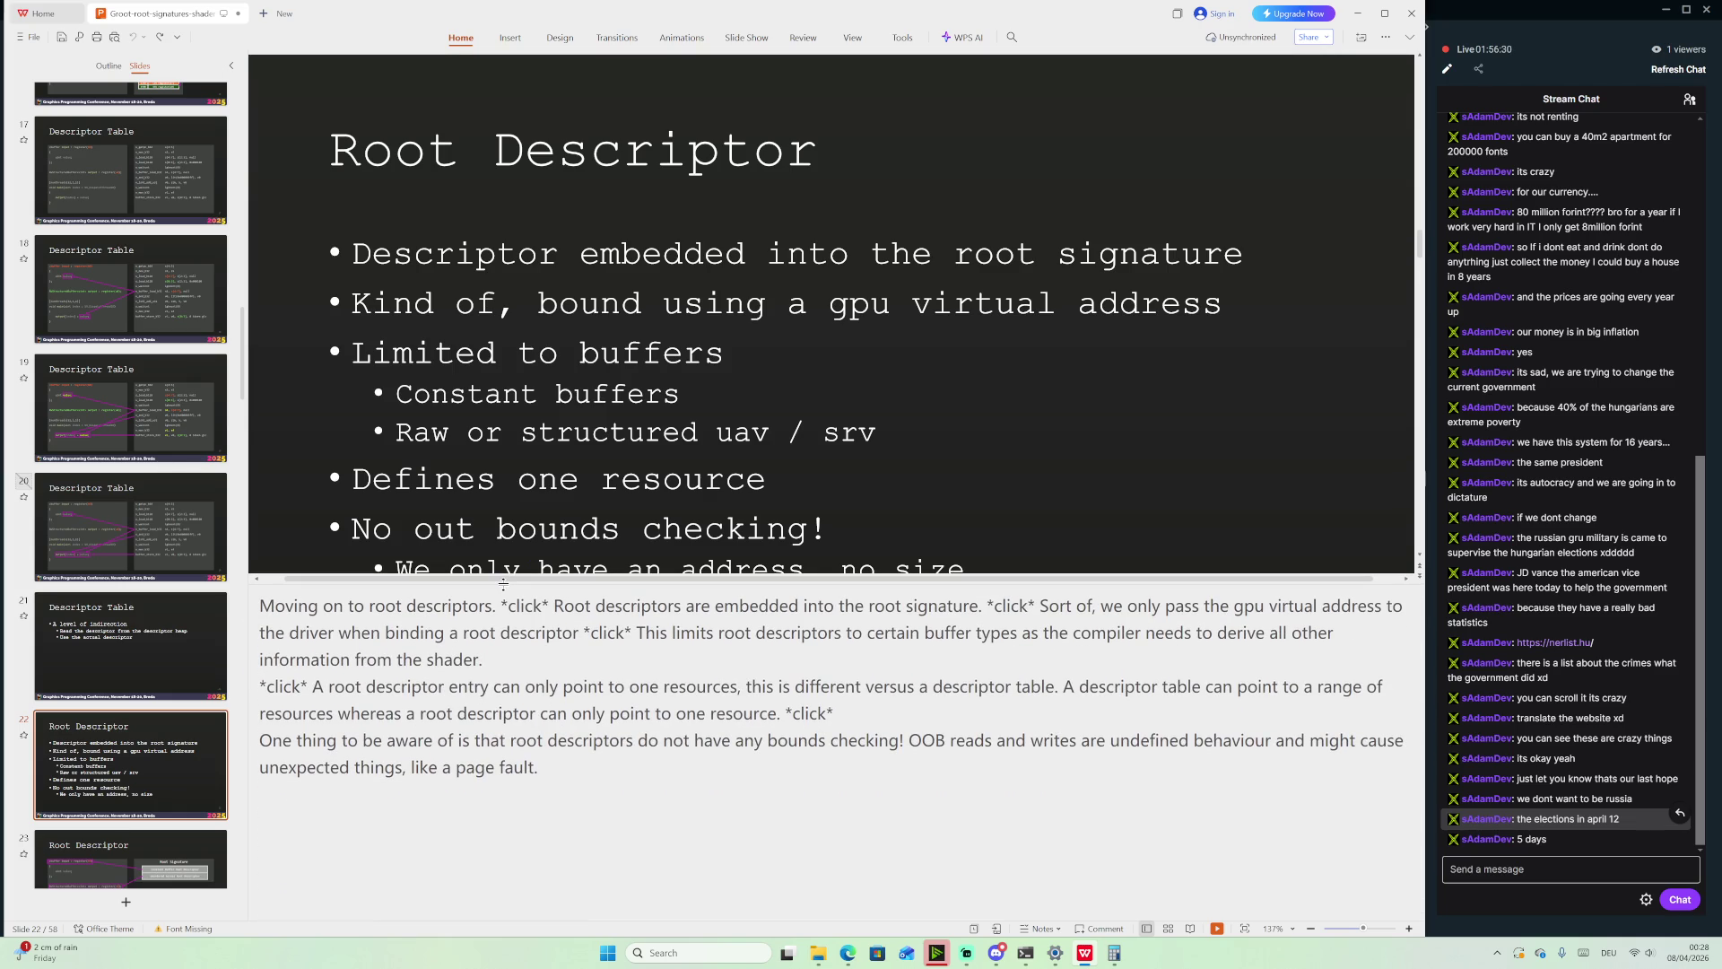
{"action": "scroll", "coordinate": [719, 363], "scroll_direction": "down", "scroll_amount": 1}
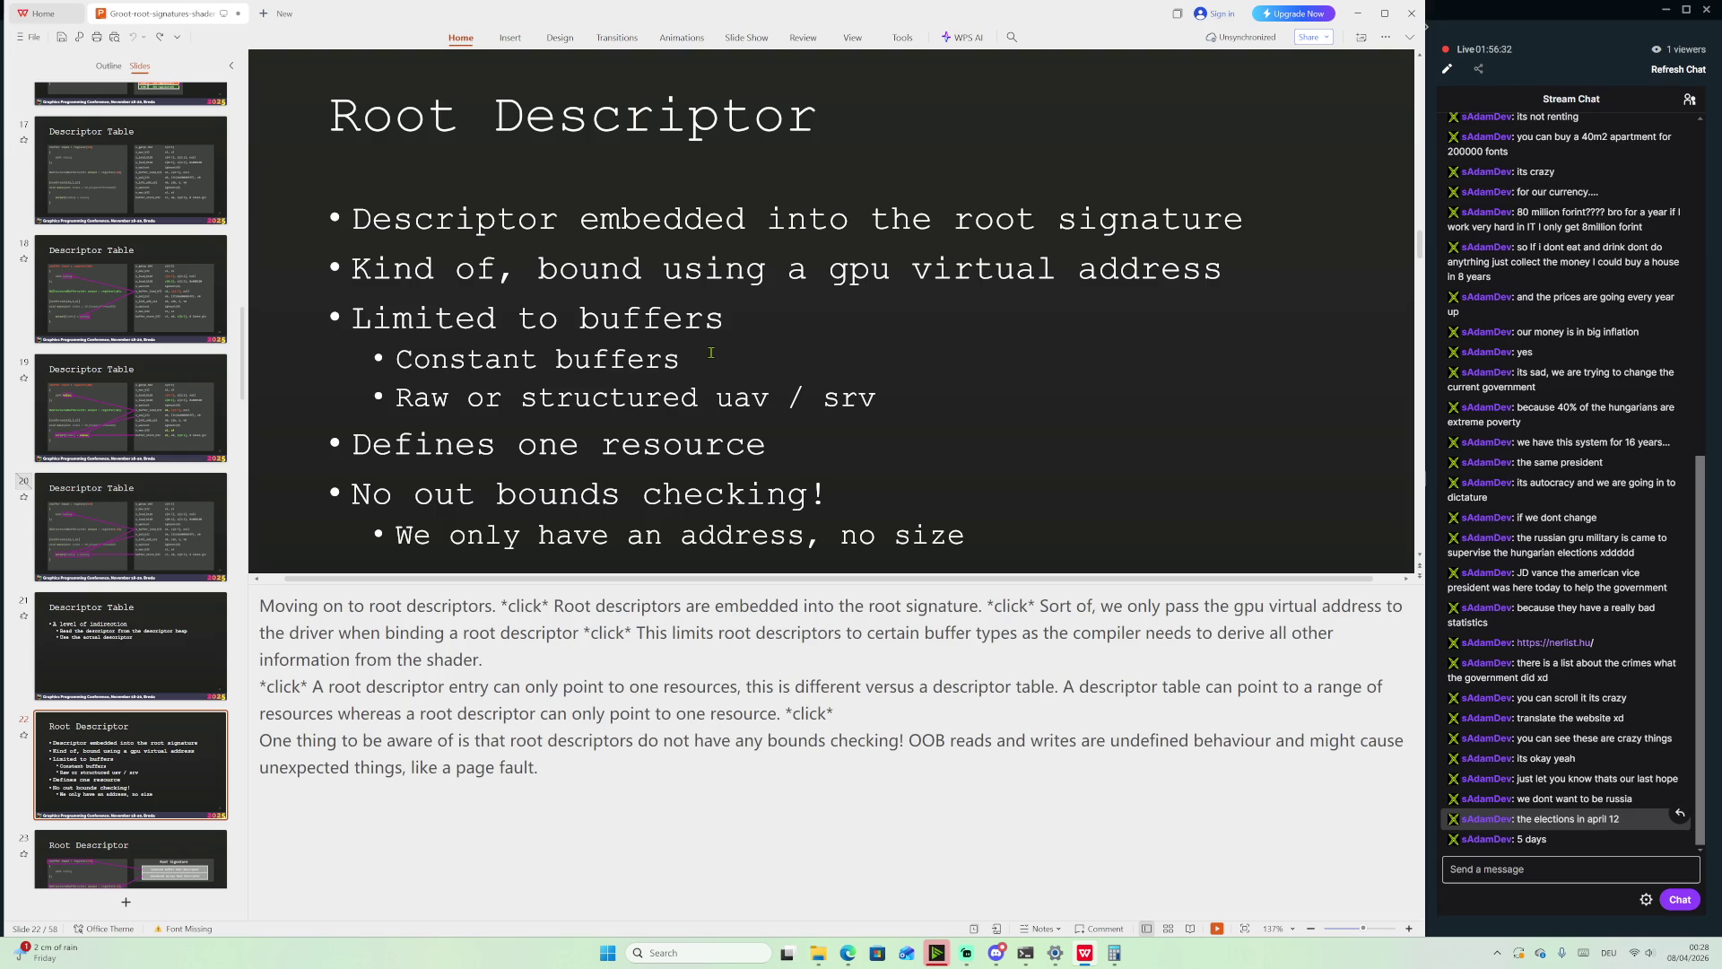
{"action": "scroll", "coordinate": [710, 352], "scroll_direction": "down", "scroll_amount": 1, "text": "ctrl"}
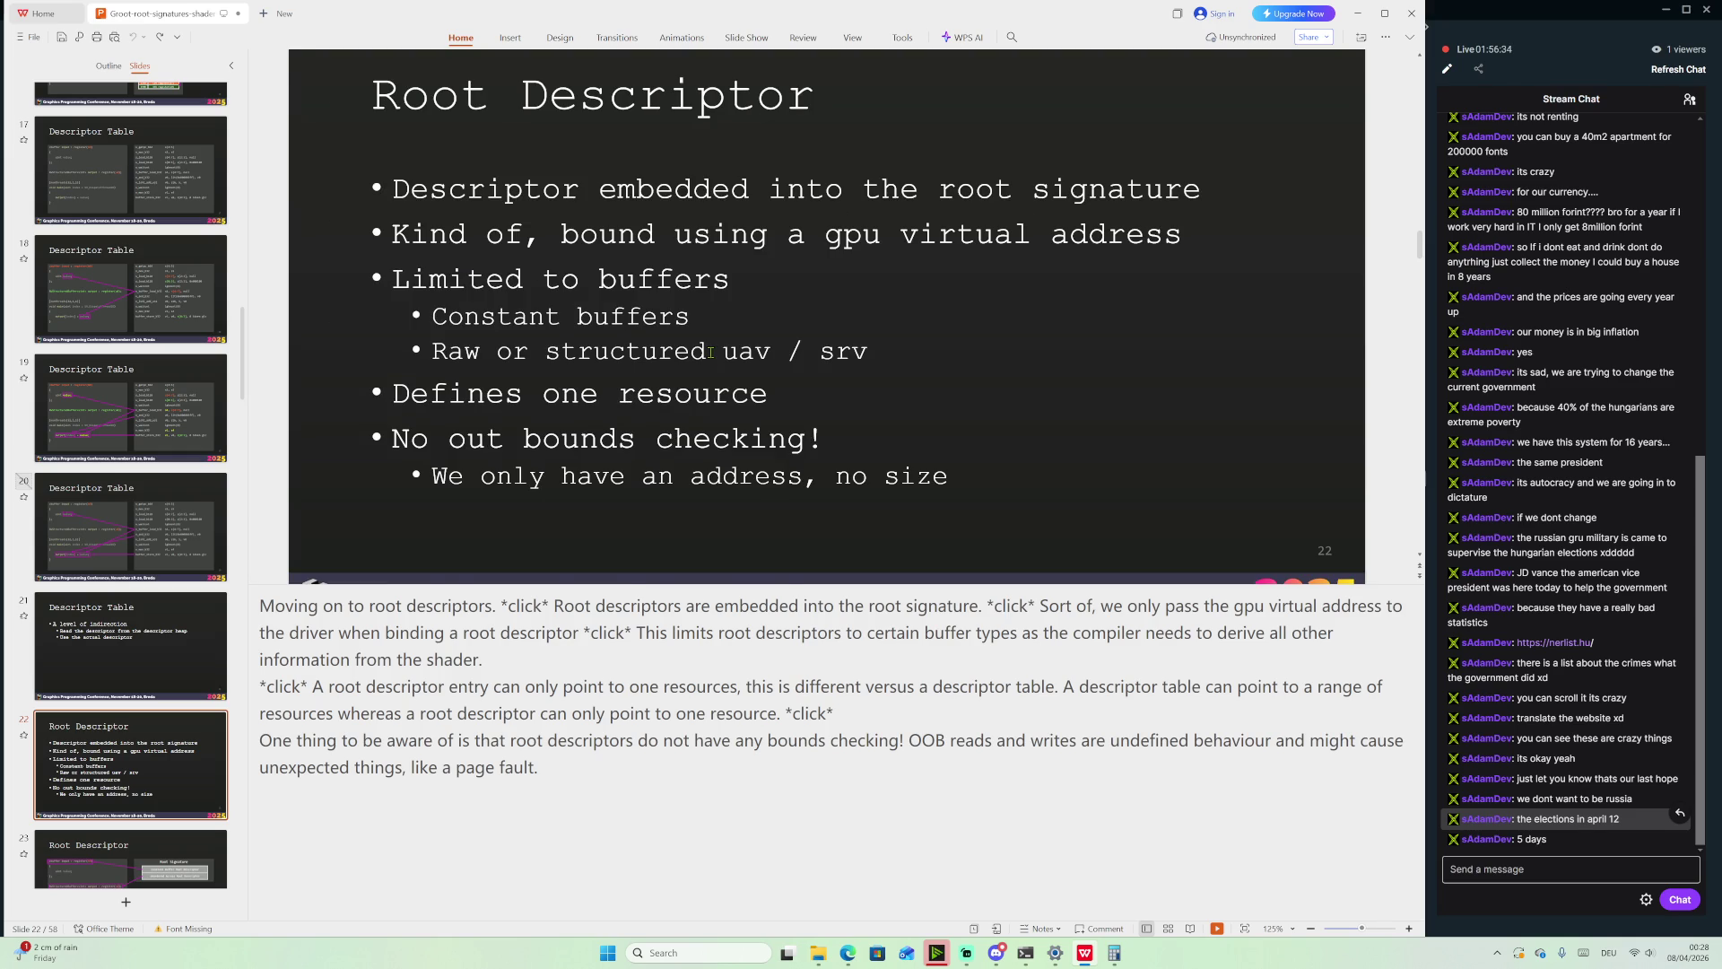
{"action": "scroll", "coordinate": [710, 353], "scroll_direction": "down", "scroll_amount": 1, "text": "ctrl"}
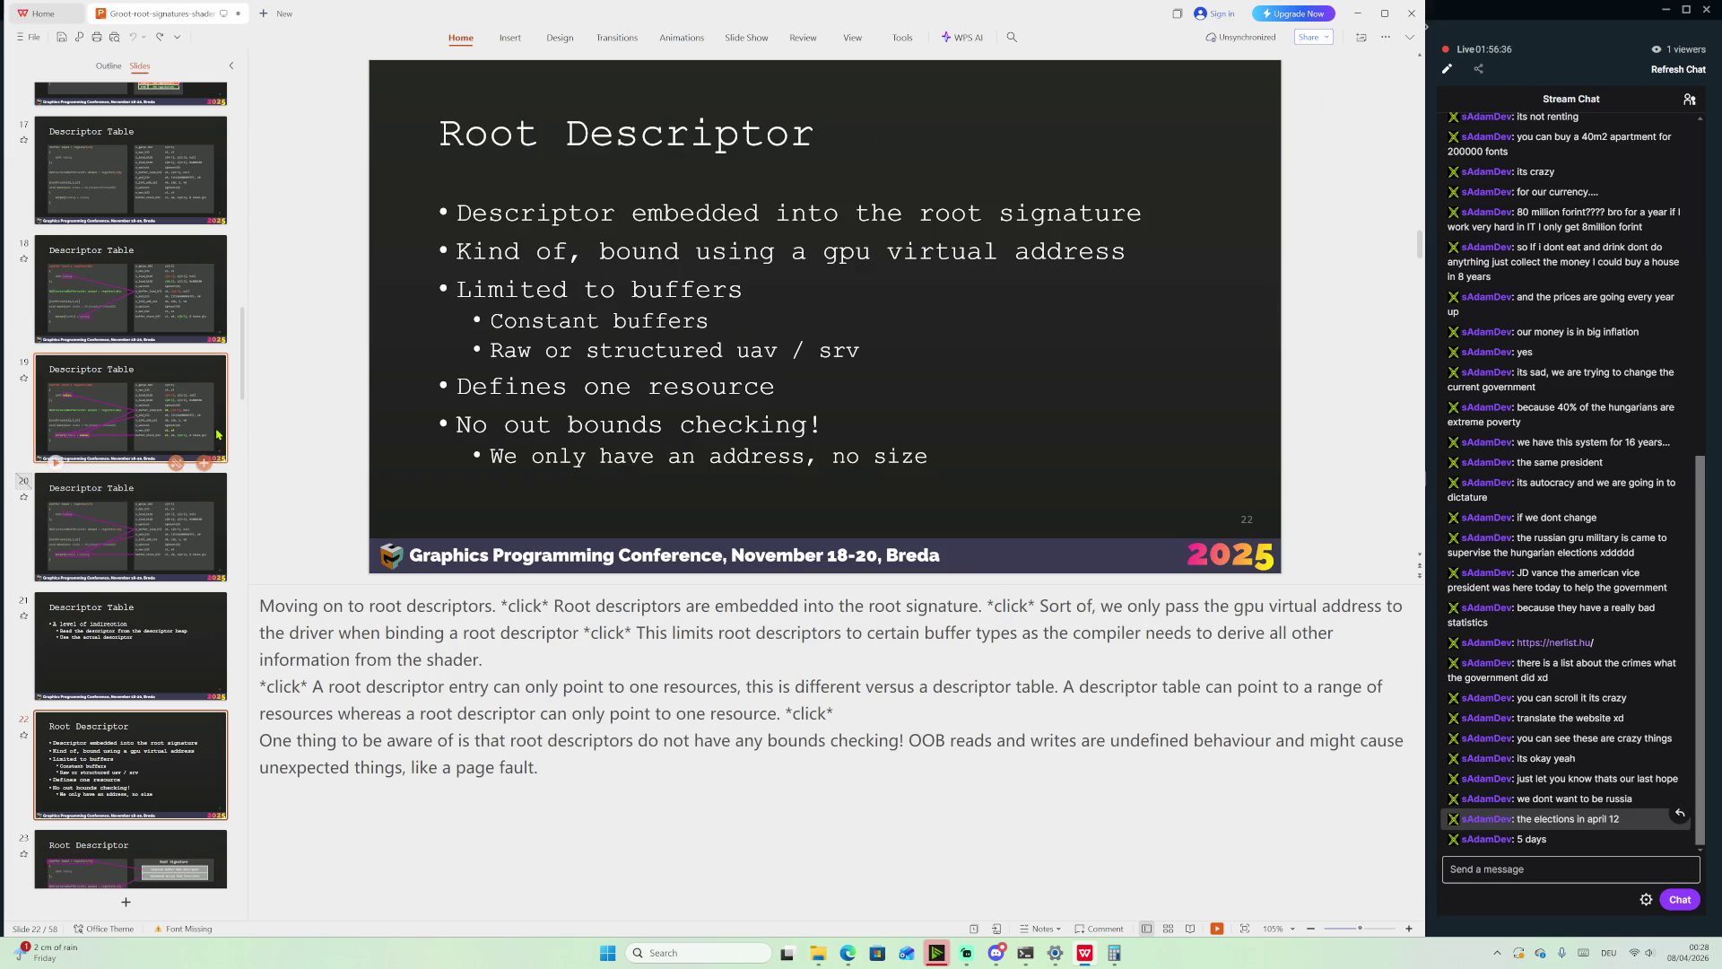
{"action": "left_click_drag", "start_coordinate": [249, 435], "coordinate": [308, 427]}
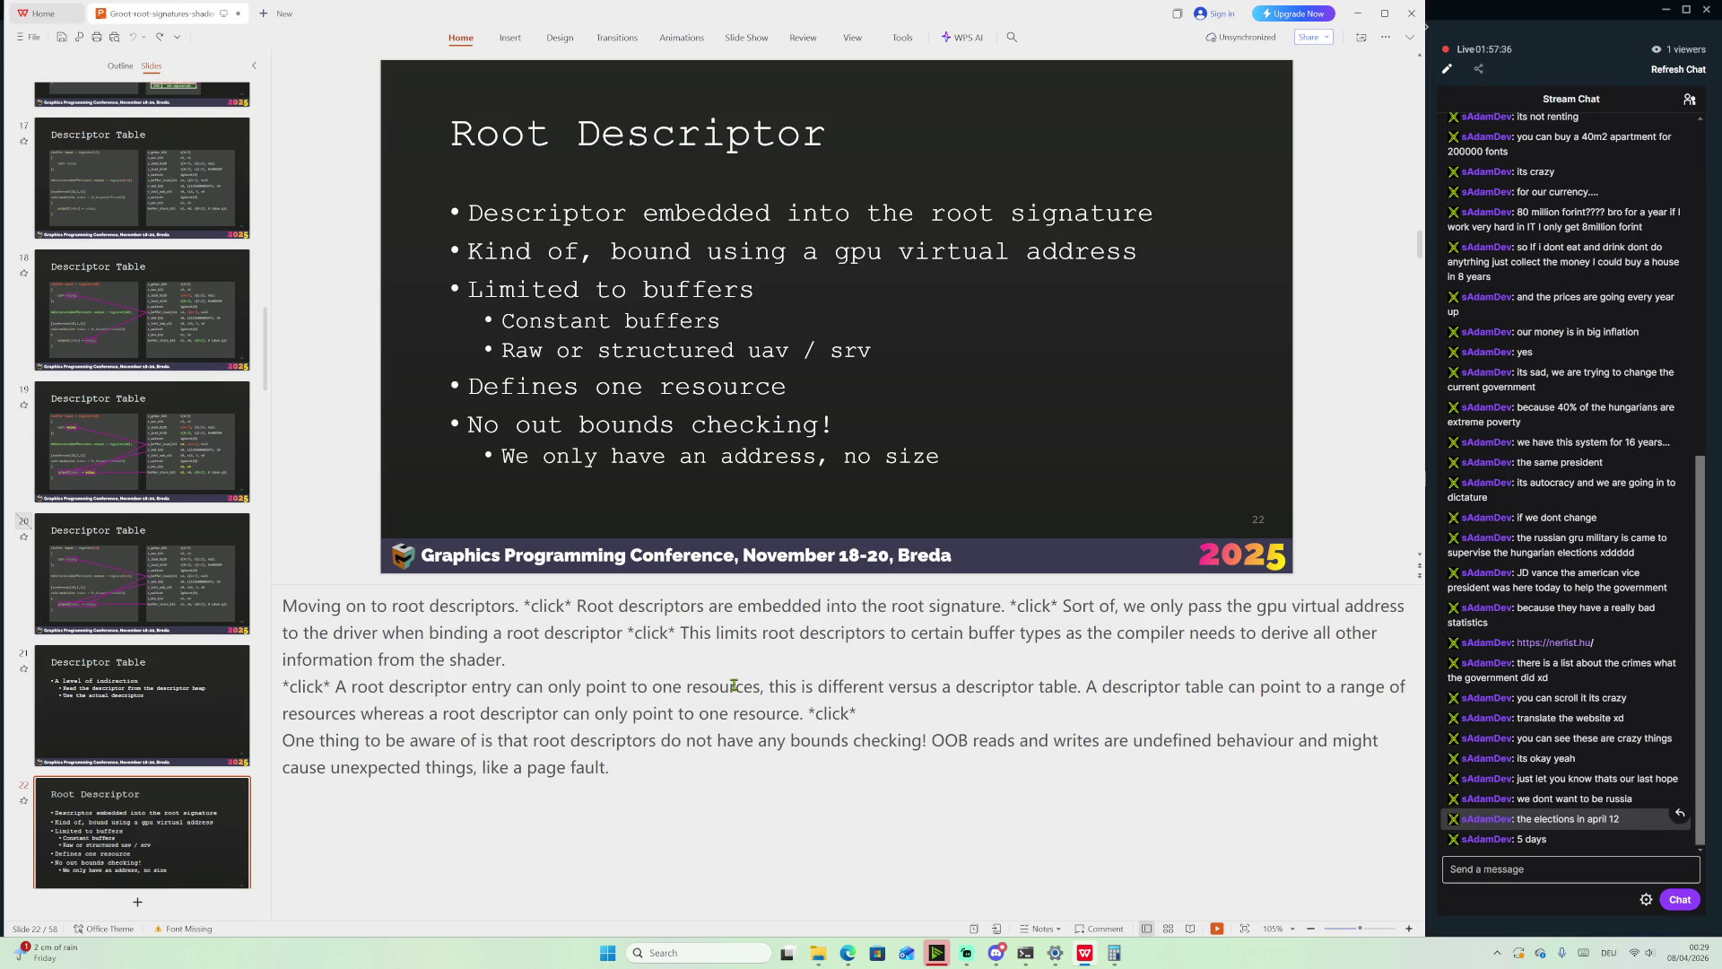
Open slide 23, mapping cbuffer and RWStructuredBuffer to root descriptors
{"action": "mouse_move", "coordinate": [105, 676]}
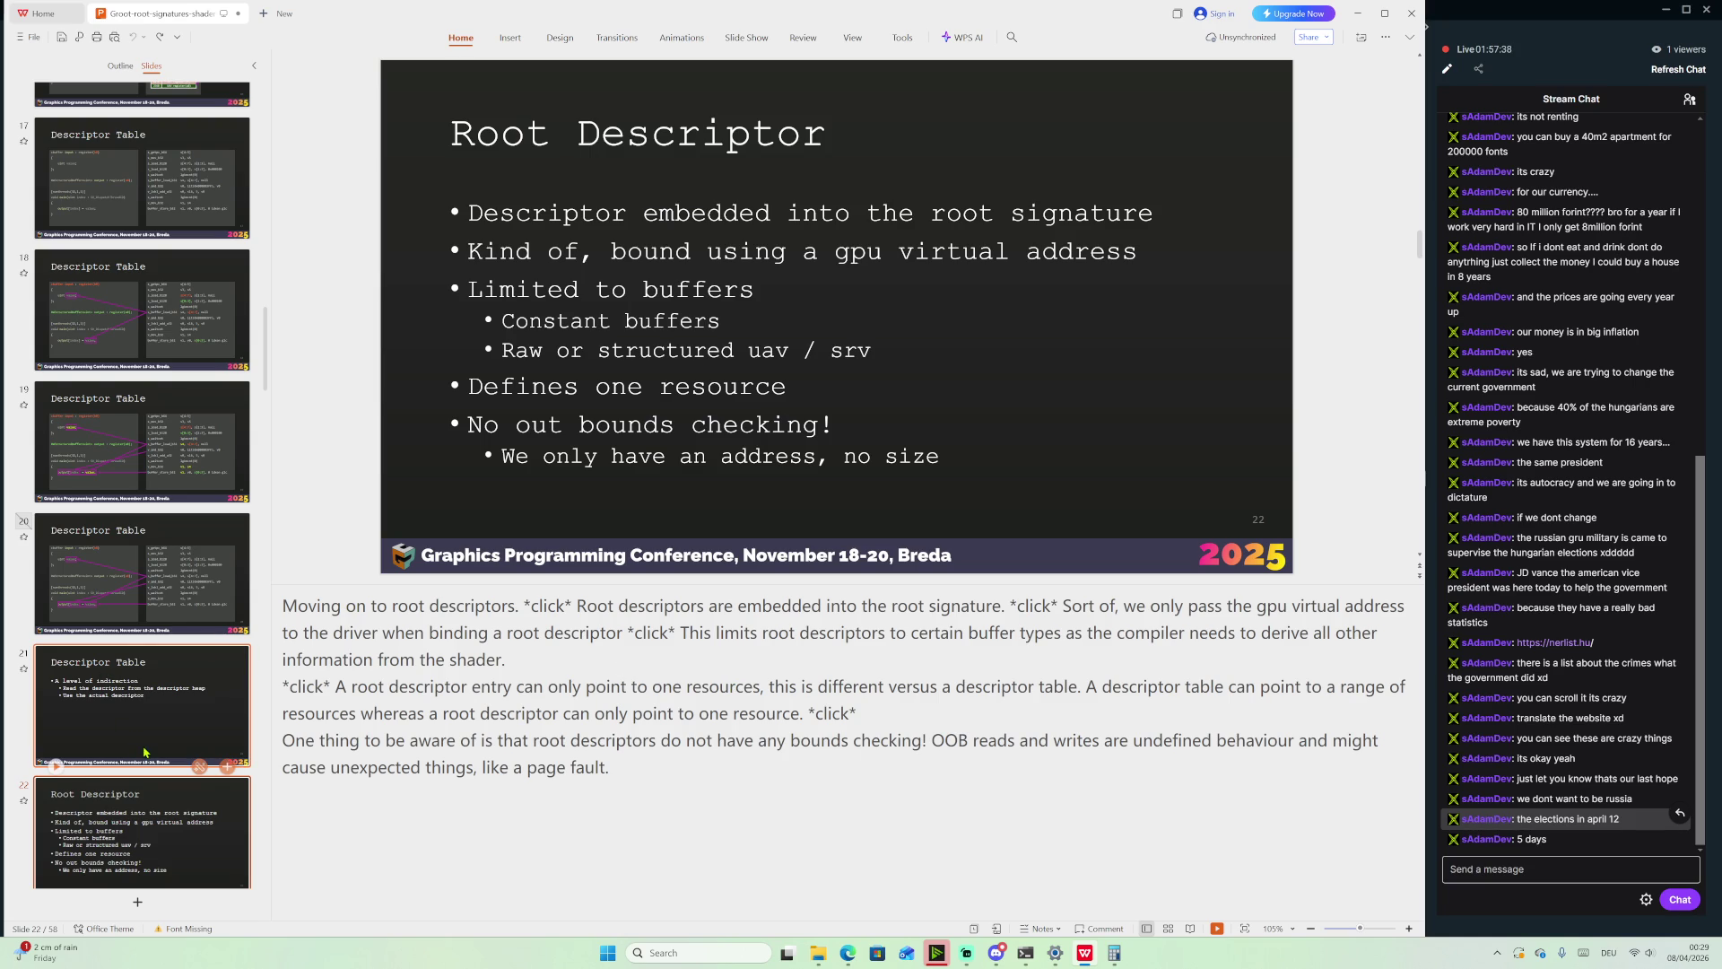
{"action": "scroll", "coordinate": [144, 751], "scroll_direction": "down", "scroll_amount": 1}
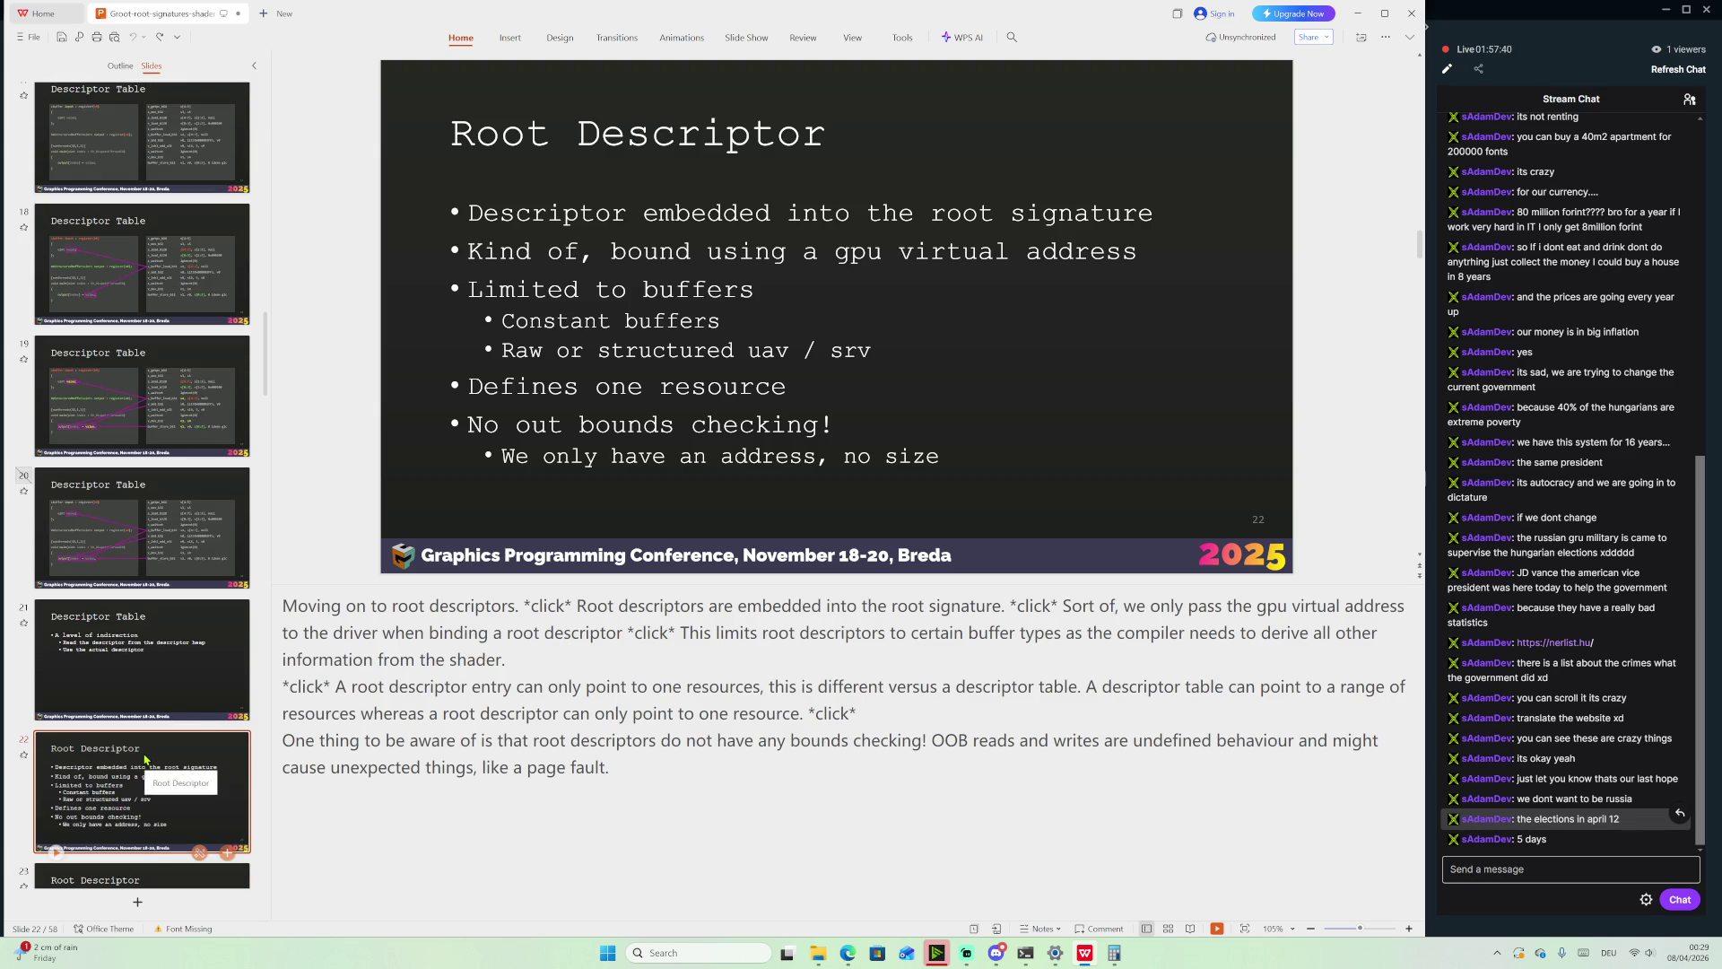
{"action": "scroll", "coordinate": [148, 650], "scroll_direction": "down", "scroll_amount": 1}
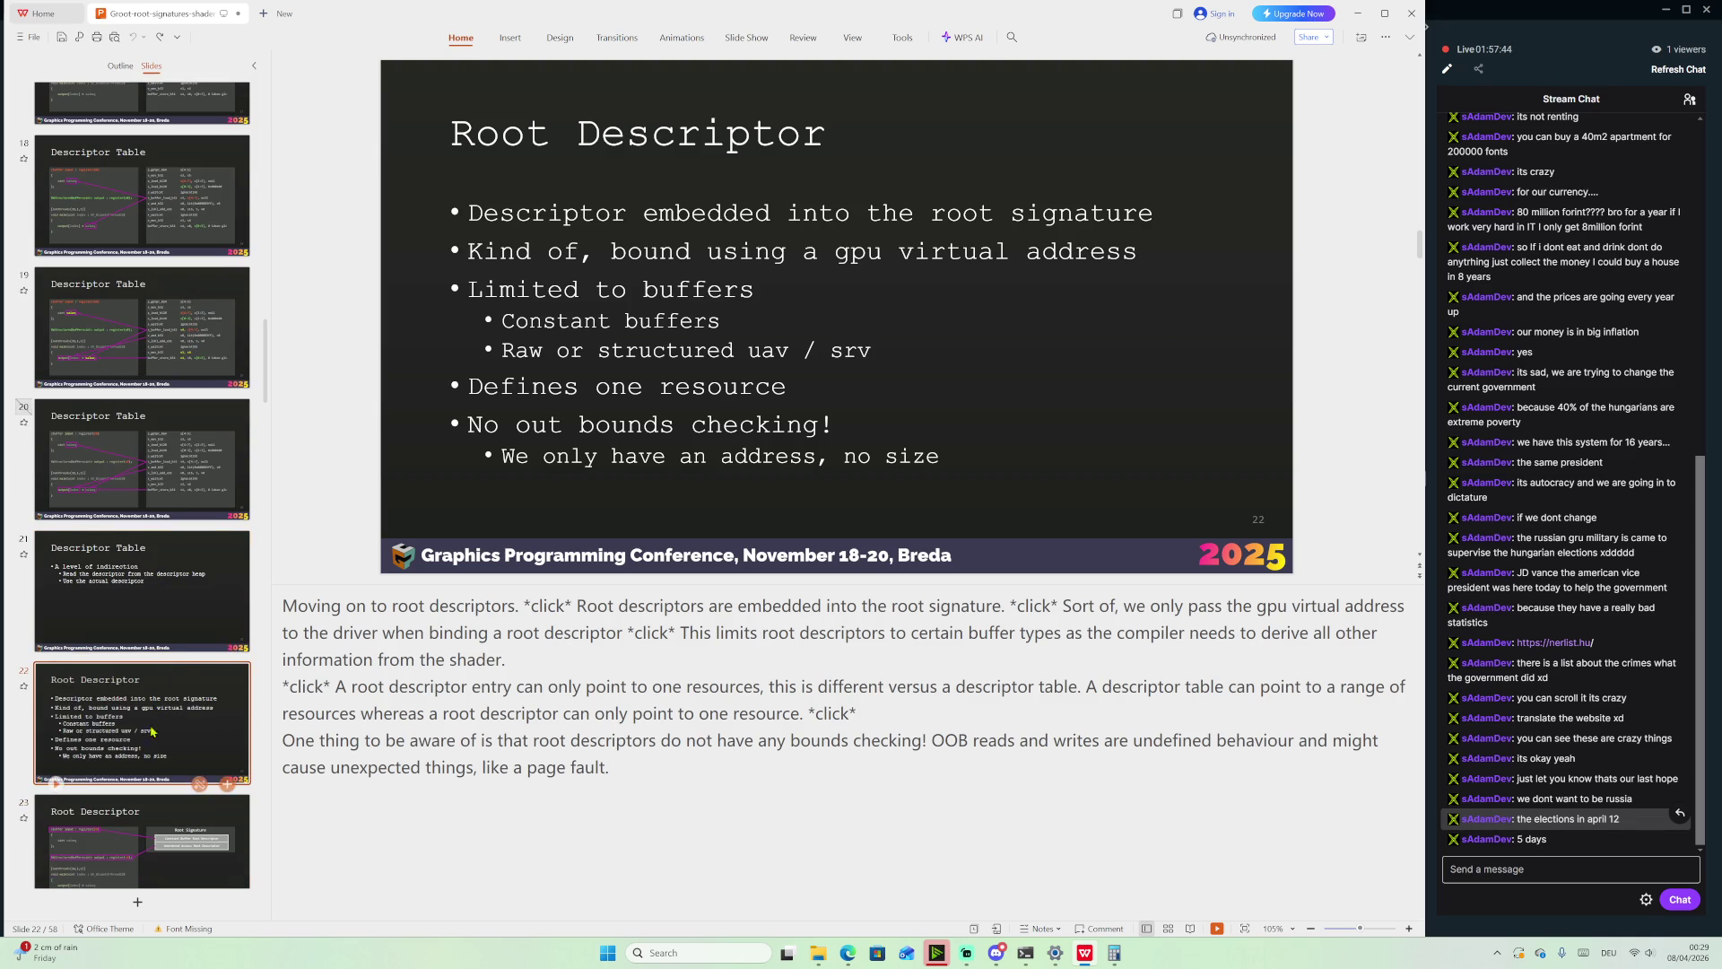
{"action": "left_click", "coordinate": [137, 836]}
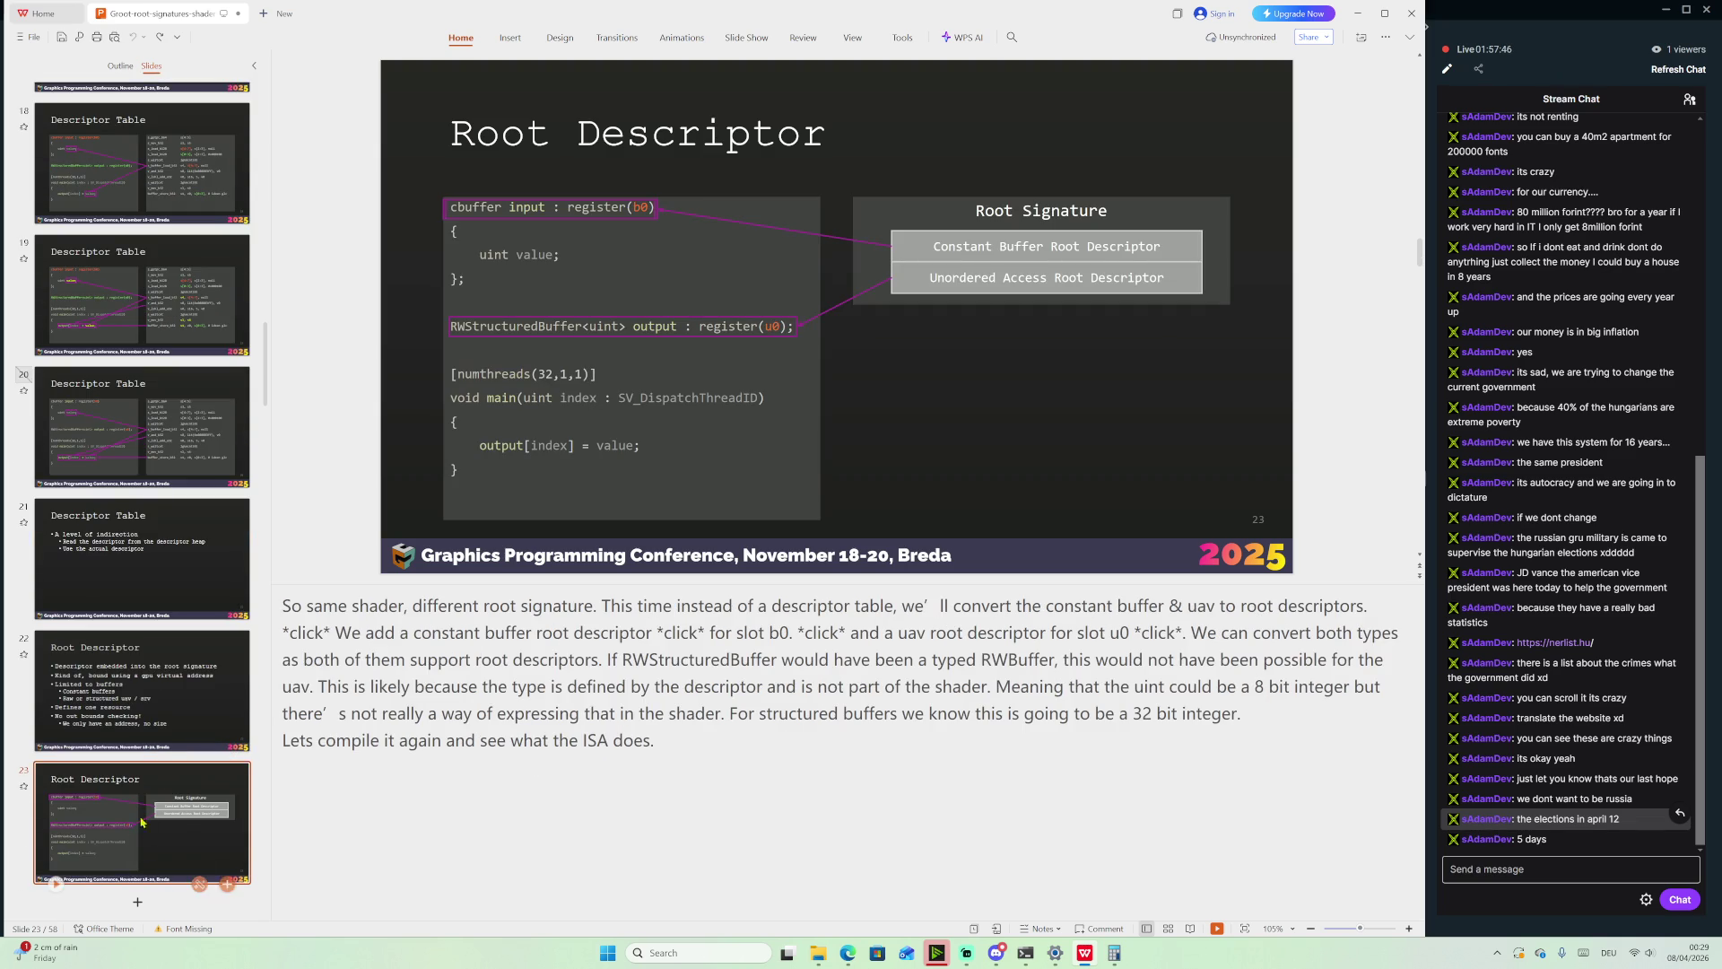
Open slide 24 with the Root Descriptor ISA listing of s_pack, s_mov and buffer instructions
{"action": "scroll", "coordinate": [179, 708], "scroll_direction": "down", "scroll_amount": 3}
{"action": "scroll", "coordinate": [178, 709], "scroll_direction": "down", "scroll_amount": 3}
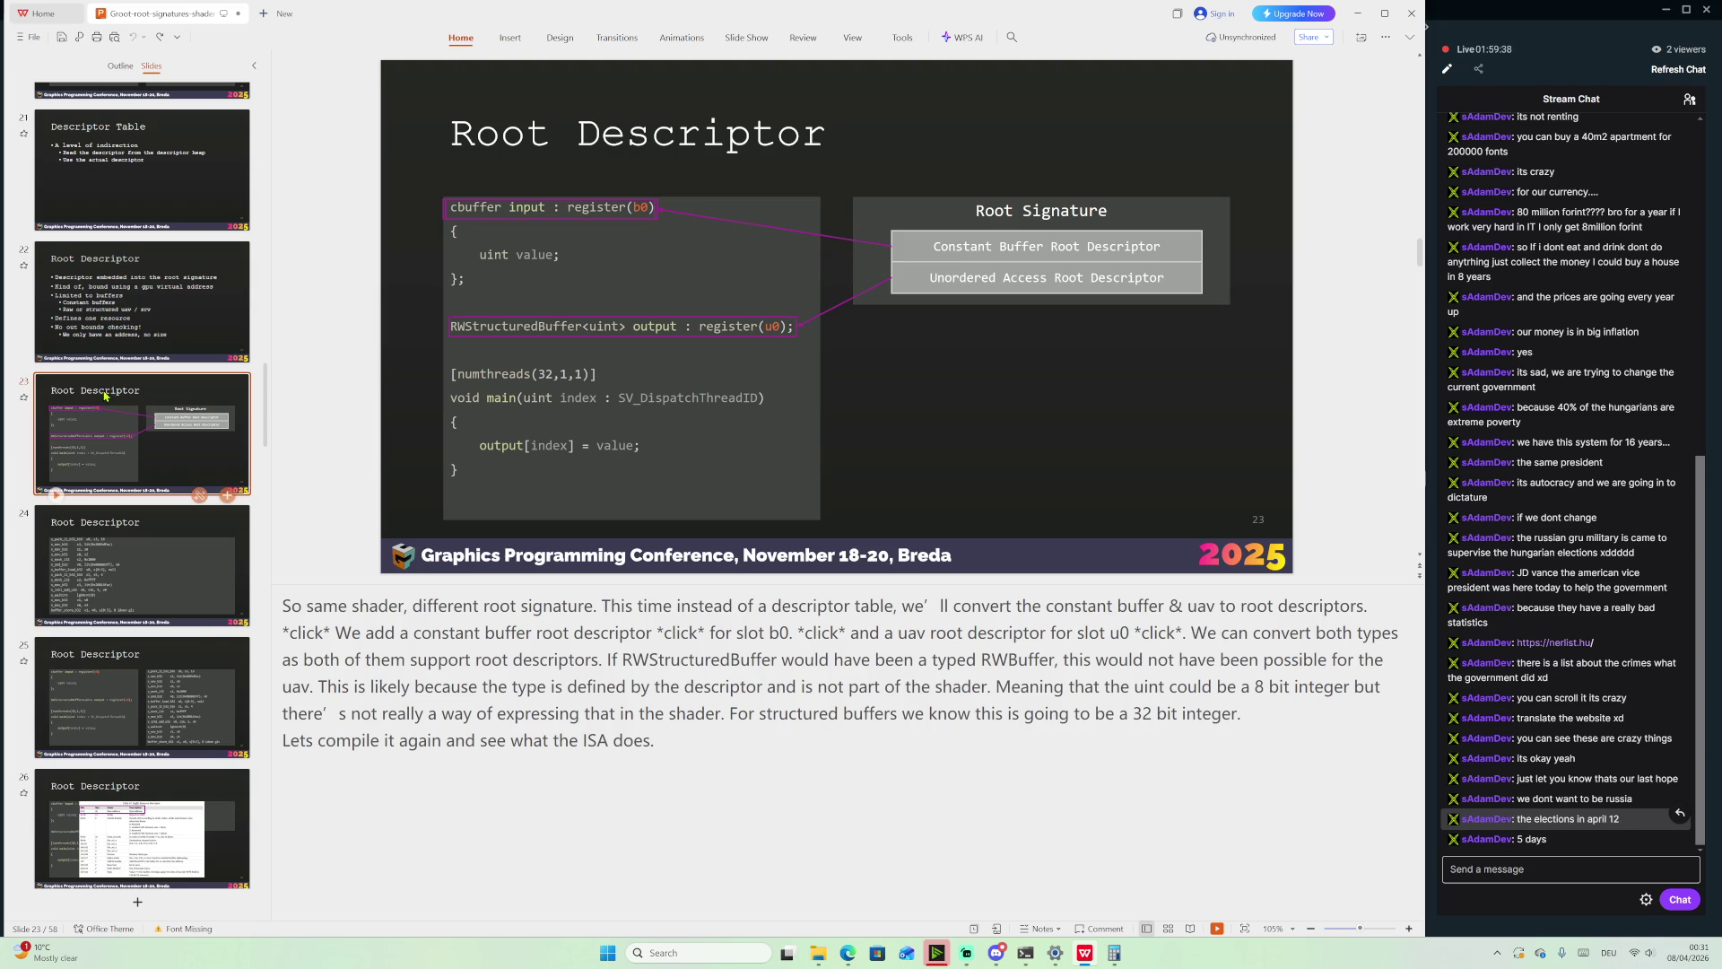
{"action": "left_click", "coordinate": [215, 573]}
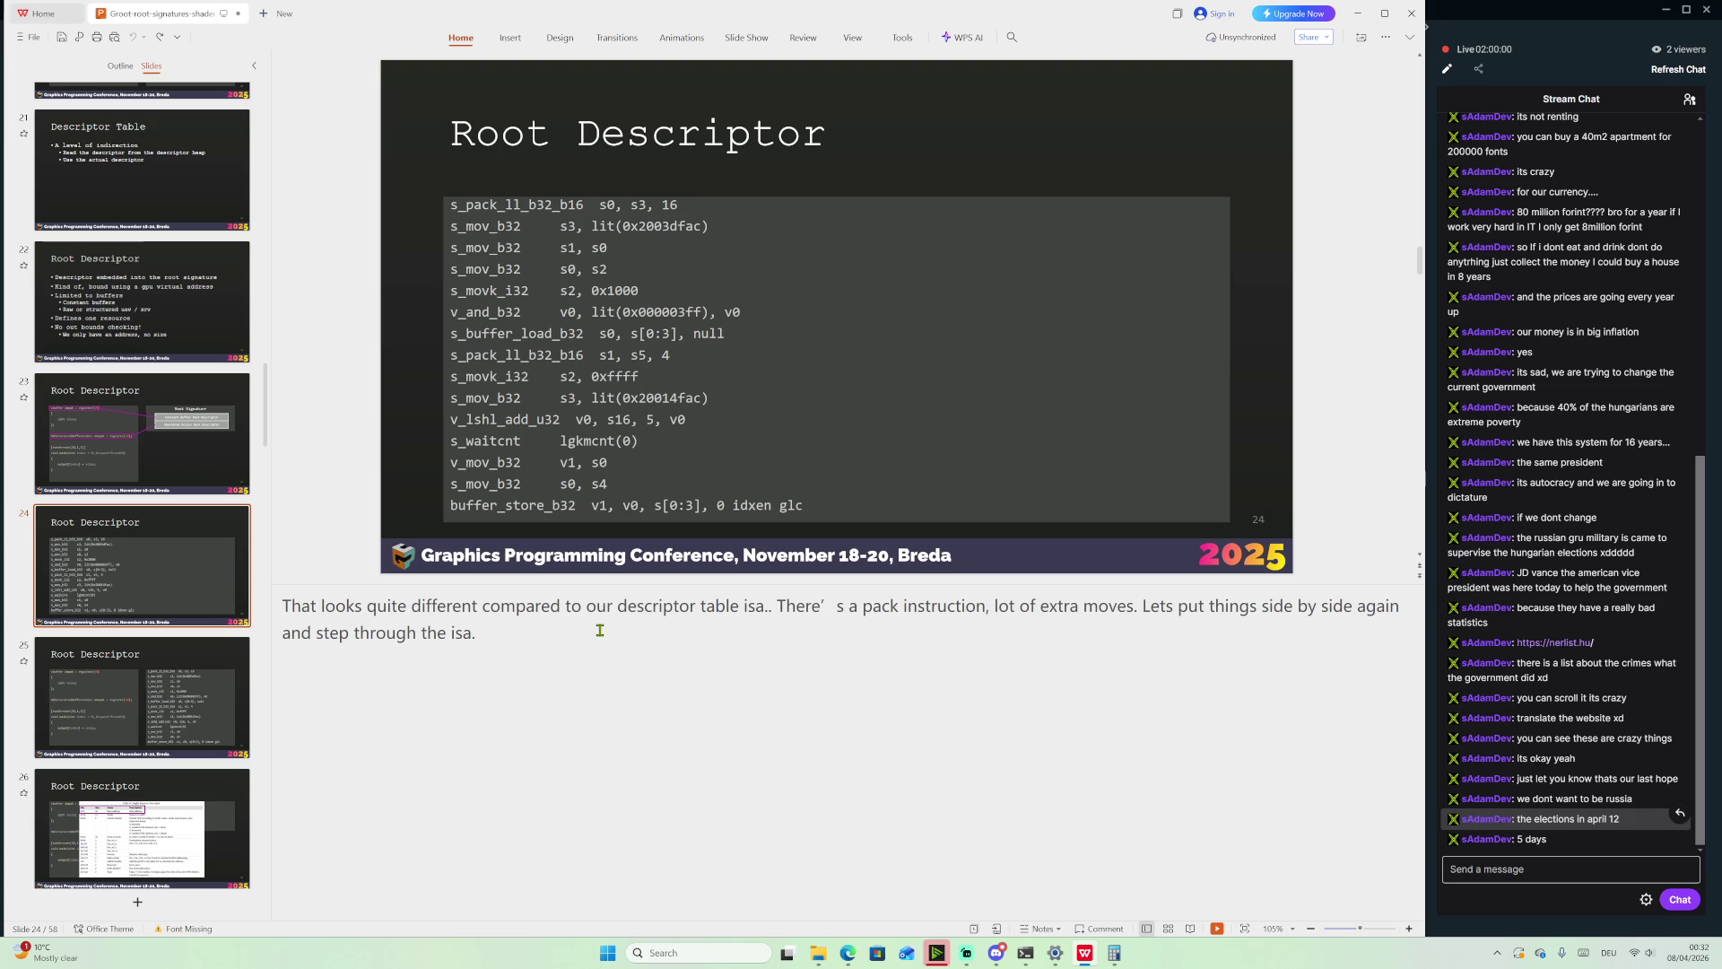
Advance to slide 25, whose notes place the constant buffer descriptor in s0–s3
{"action": "key", "text": "Page_Down"}
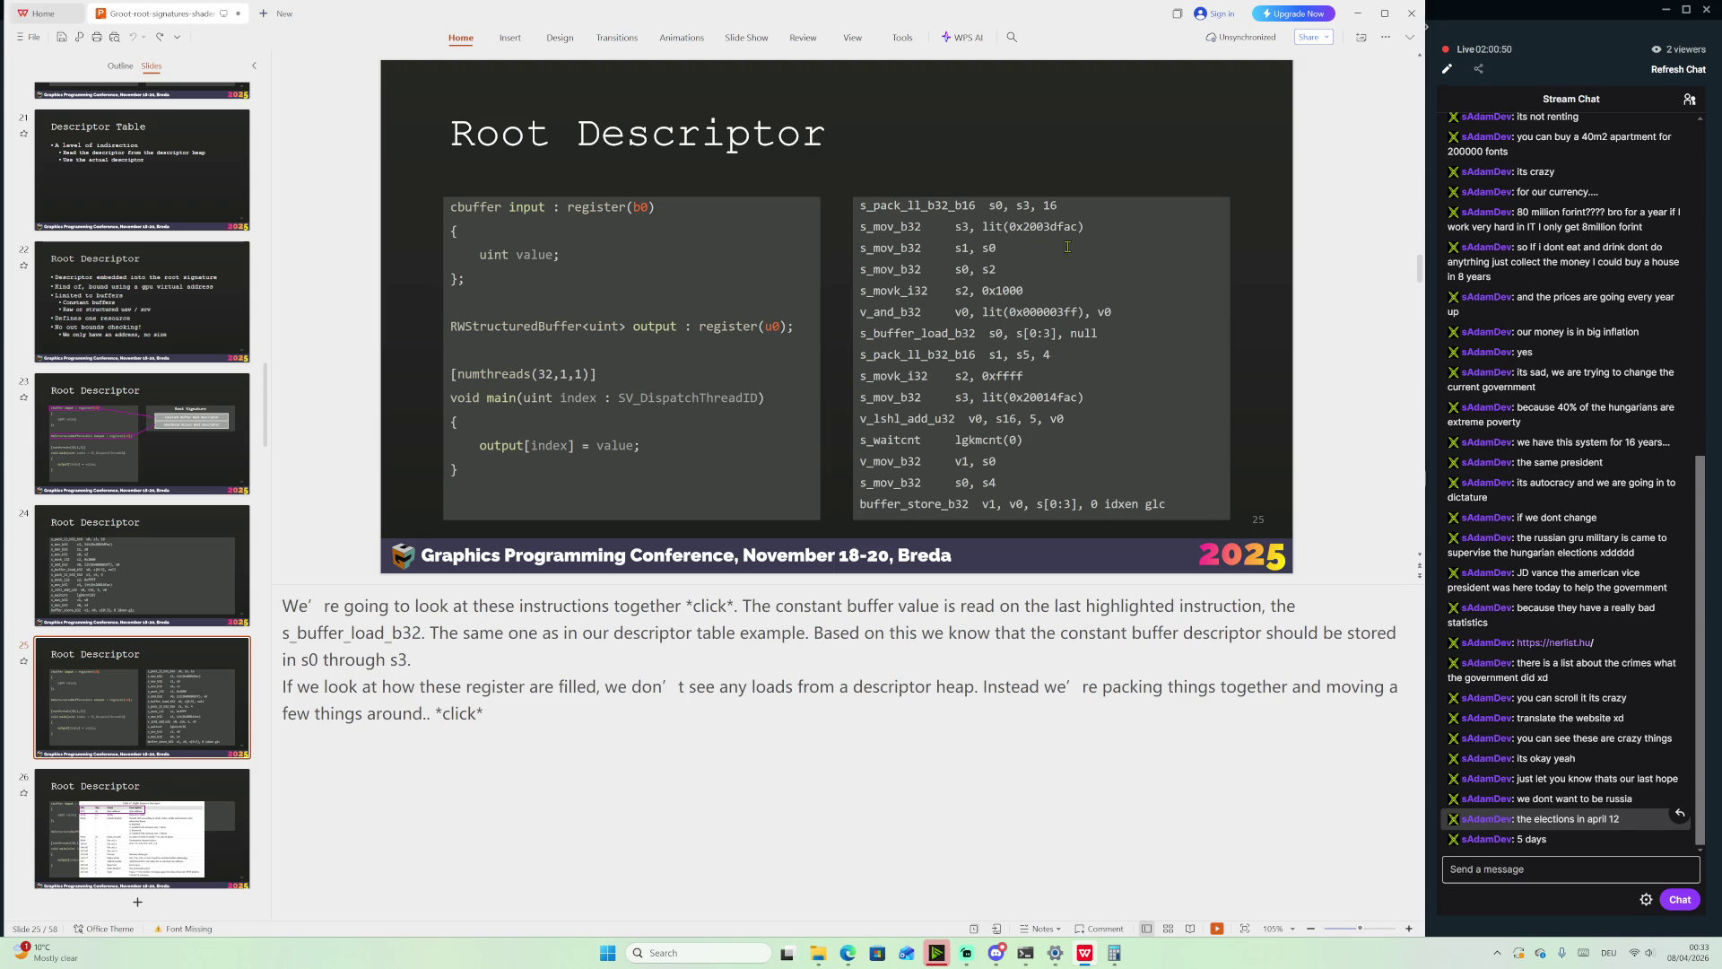
{"action": "double_click", "coordinate": [983, 225]}
{"action": "mouse_move", "coordinate": [981, 226]}
{"action": "left_mouse_down"}
{"action": "mouse_move", "coordinate": [928, 221]}
{"action": "mouse_move", "coordinate": [1010, 210]}
{"action": "left_mouse_up"}
{"action": "left_click", "coordinate": [1005, 212]}
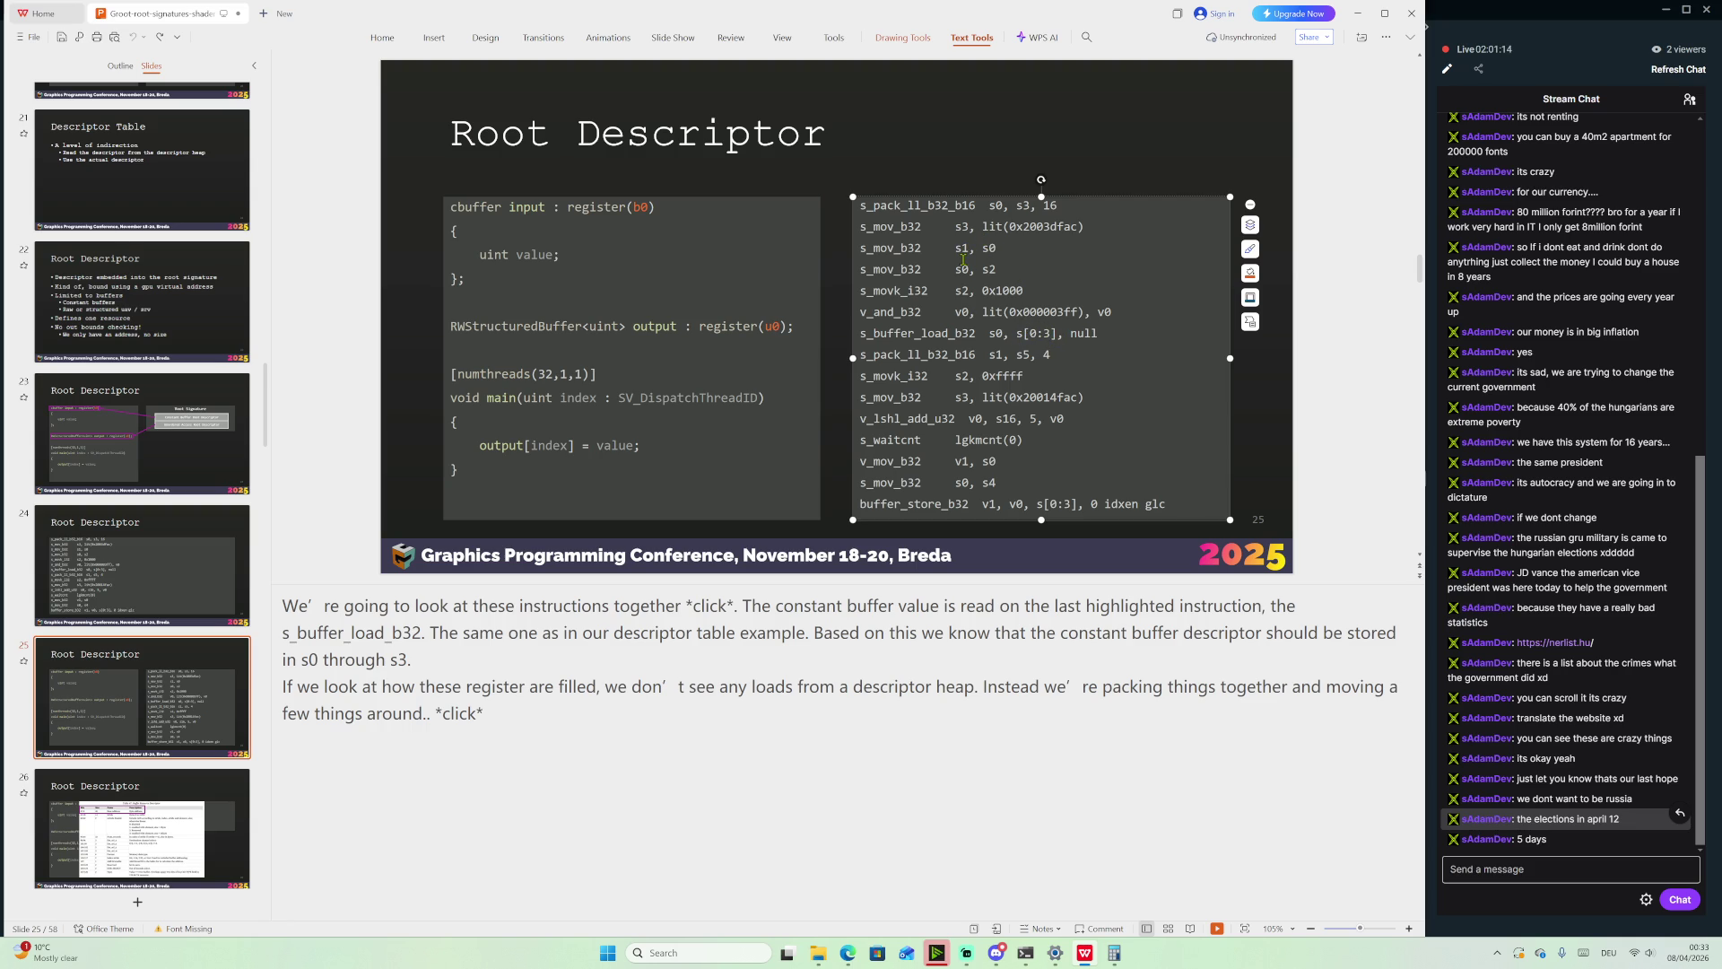
{"action": "left_click_drag", "start_coordinate": [955, 269], "coordinate": [1085, 228]}
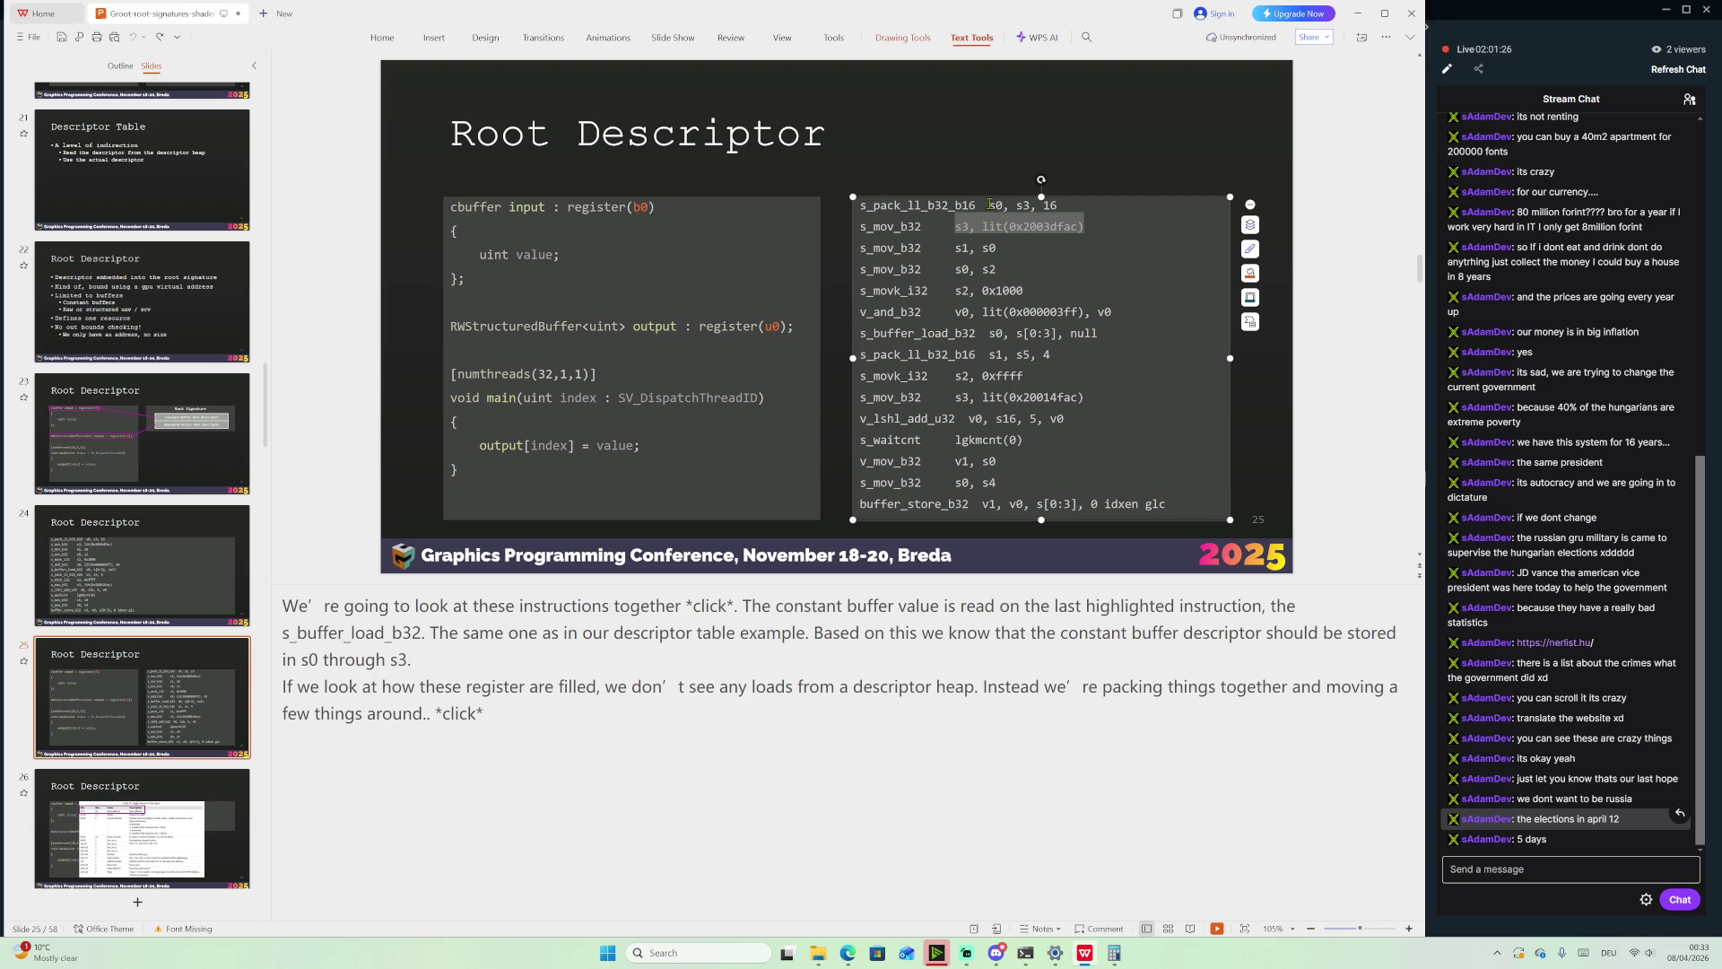
{"action": "left_click_drag", "start_coordinate": [1027, 287], "coordinate": [951, 240]}
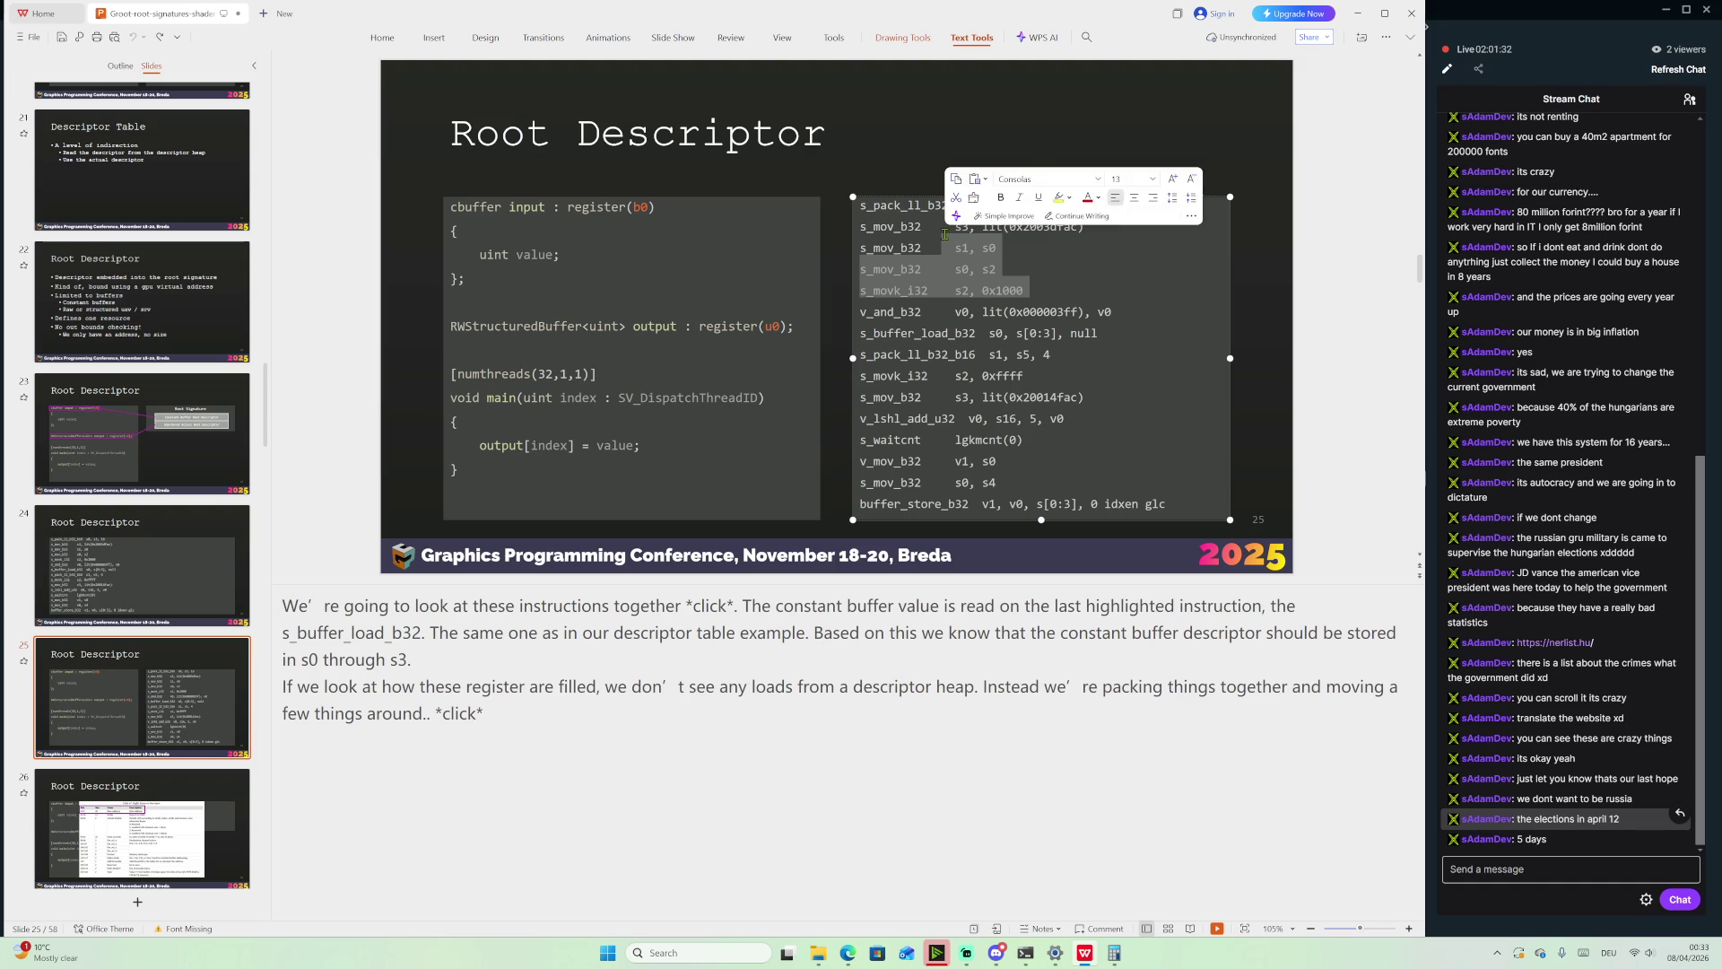
{"action": "left_click", "coordinate": [1017, 252]}
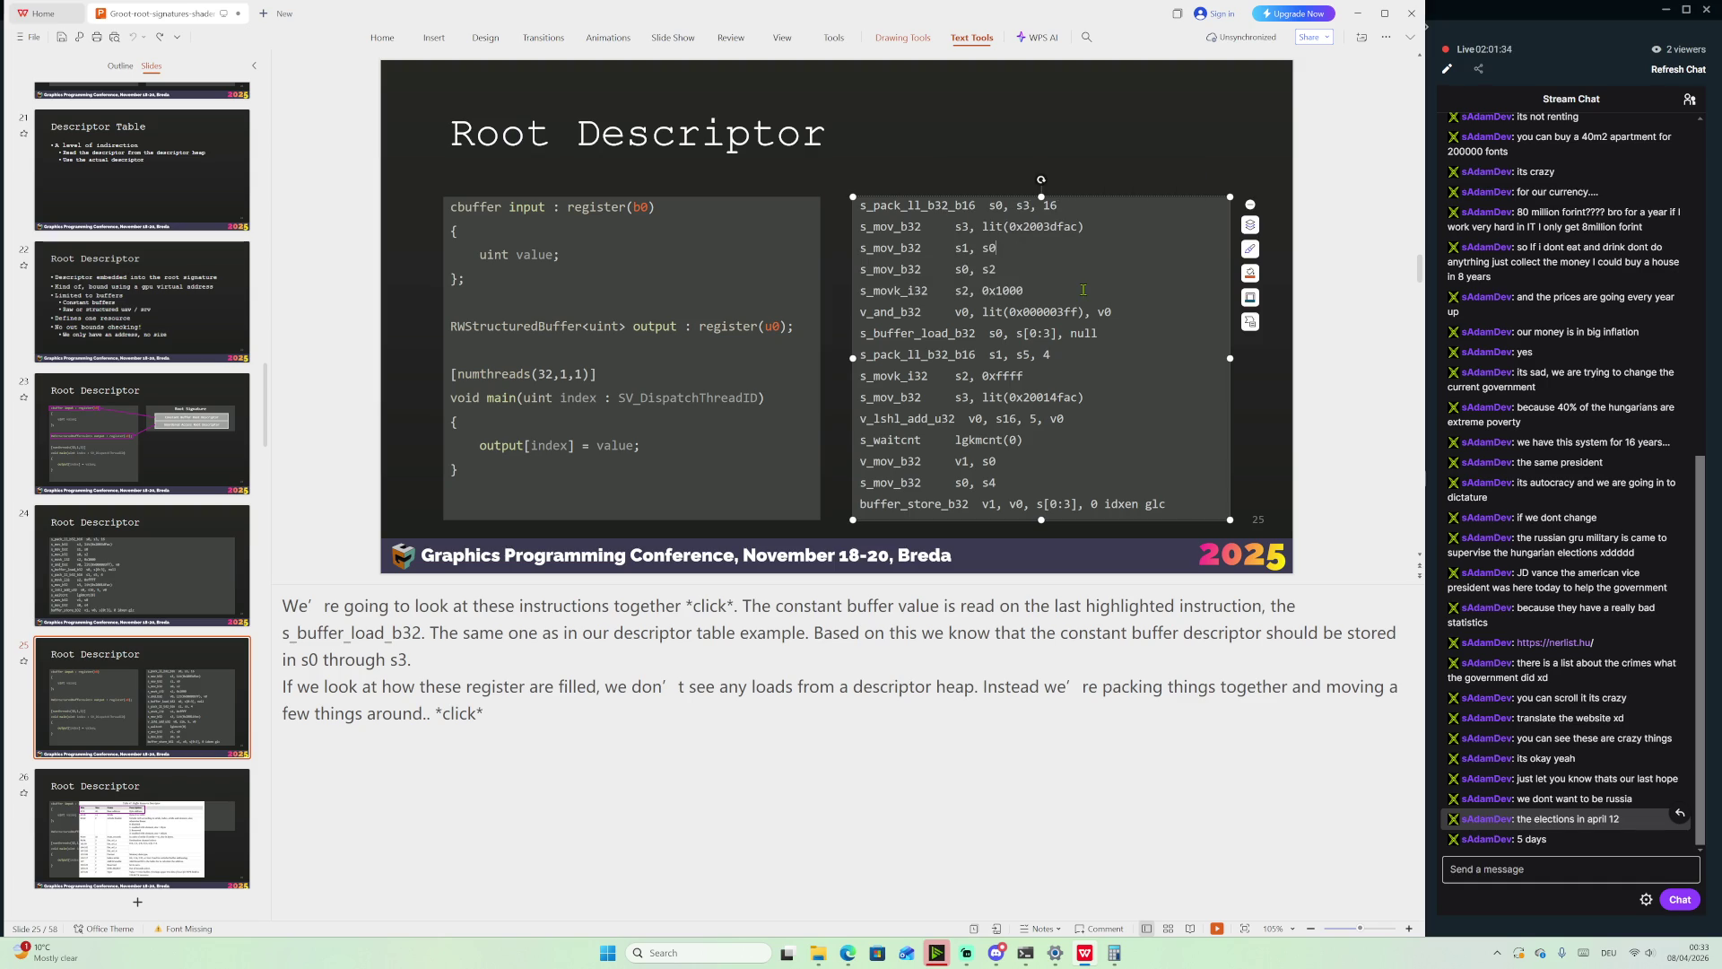
{"action": "left_click_drag", "start_coordinate": [1009, 398], "coordinate": [1081, 397]}
{"action": "left_click_drag", "start_coordinate": [1009, 227], "coordinate": [1076, 238]}
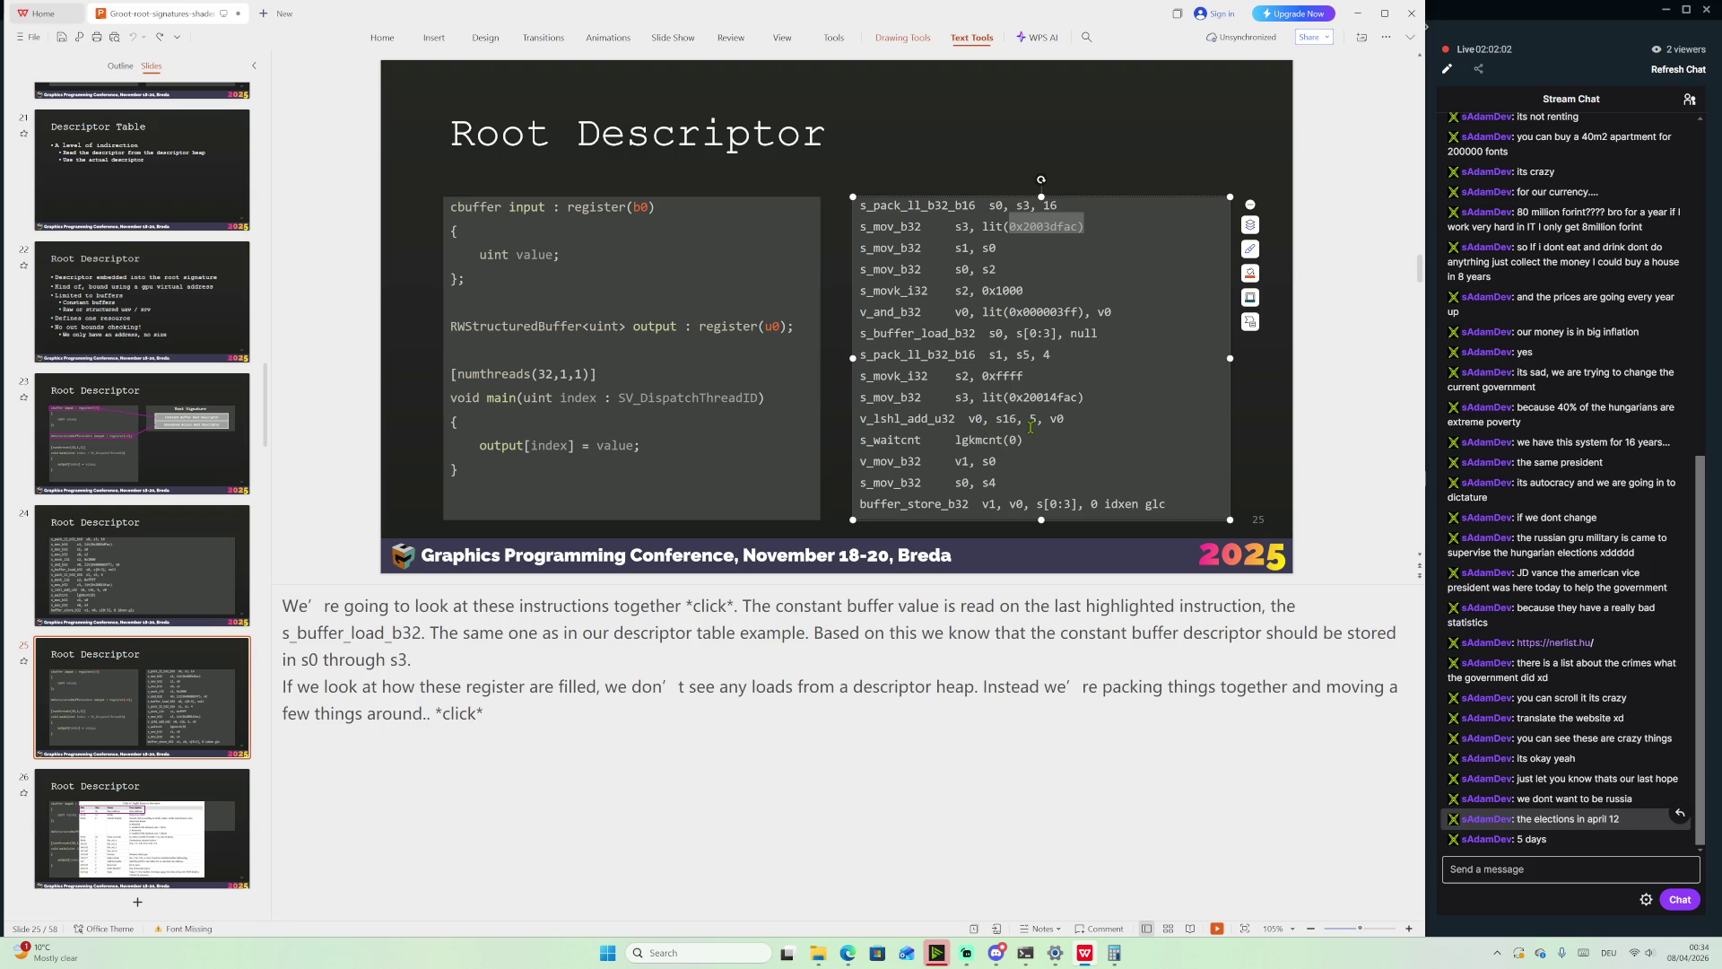
{"action": "scroll", "coordinate": [159, 747], "scroll_direction": "down", "scroll_amount": 1}
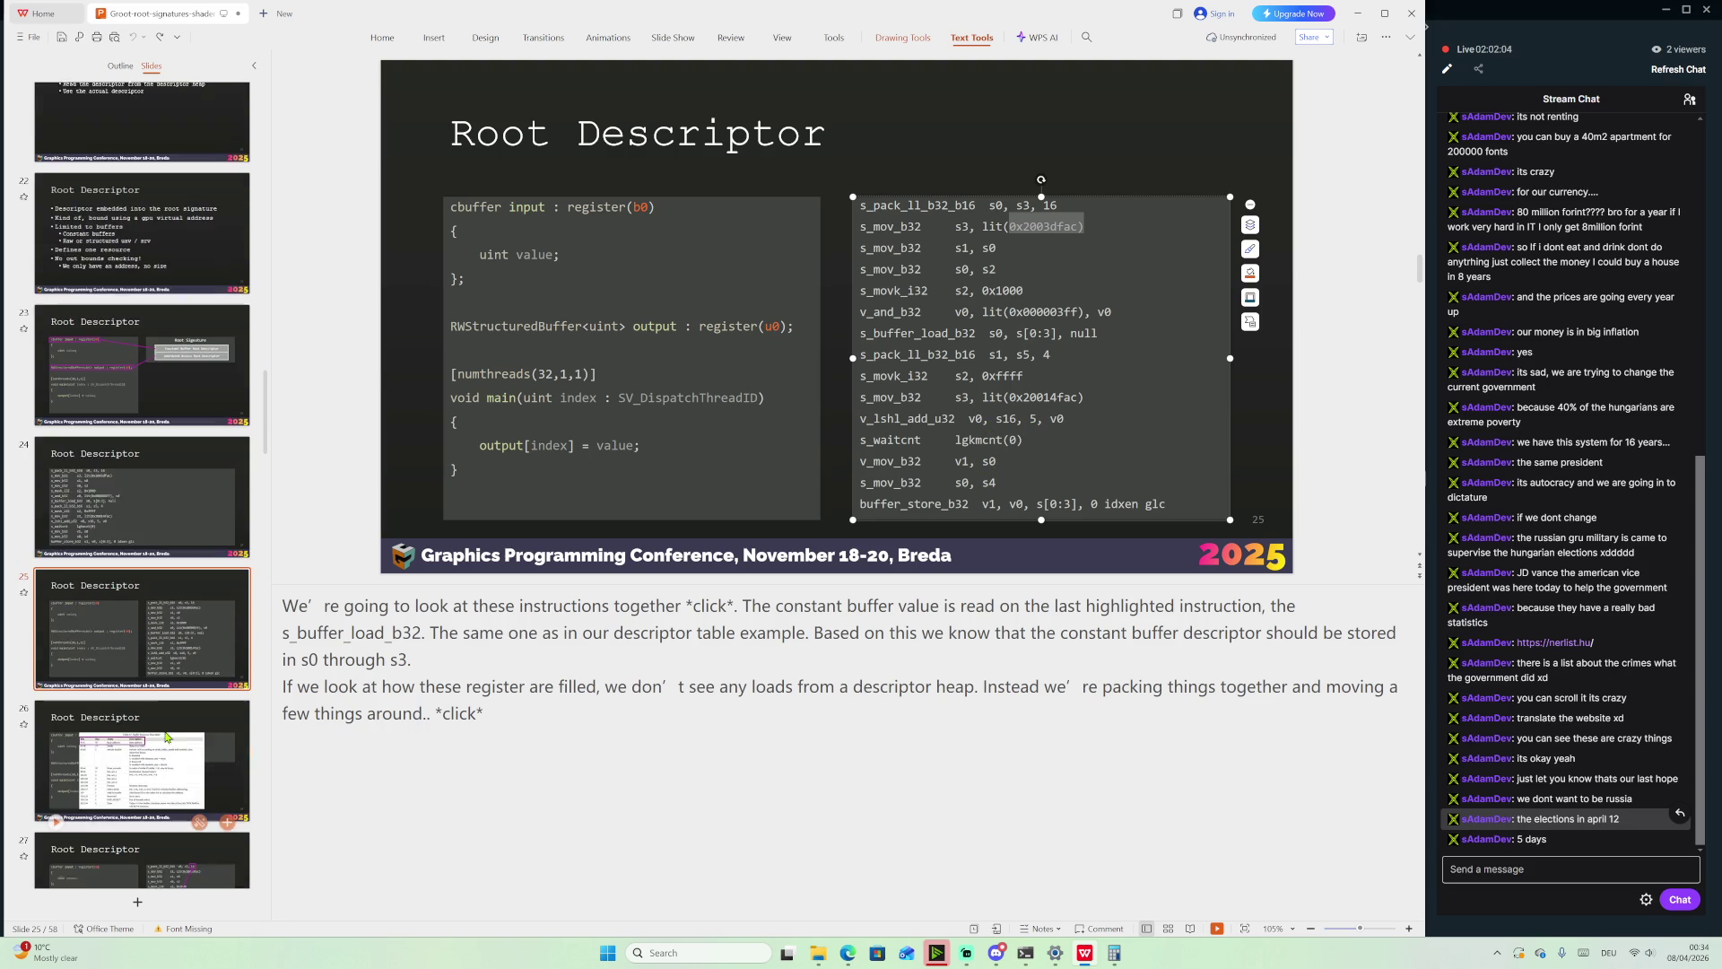
{"action": "left_click", "coordinate": [160, 746]}
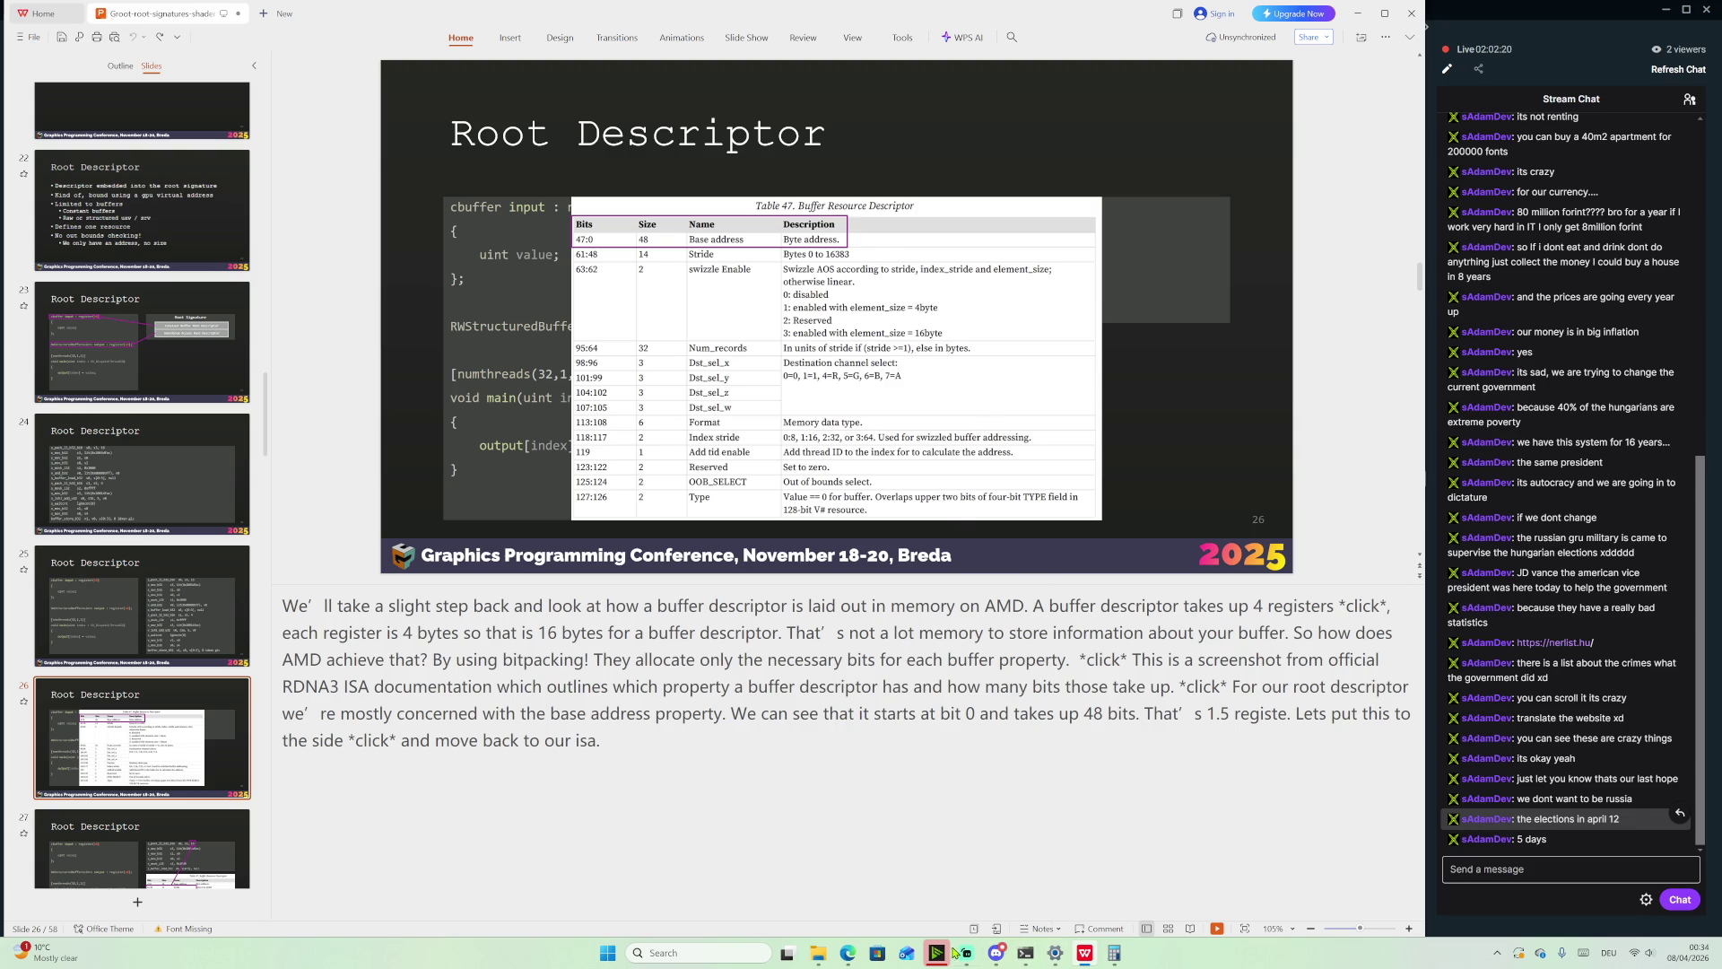
Bring the RDNA3 ISA PDF in Edge to the front from the taskbar
{"action": "mouse_move", "coordinate": [843, 953]}
{"action": "left_click", "coordinate": [850, 891]}
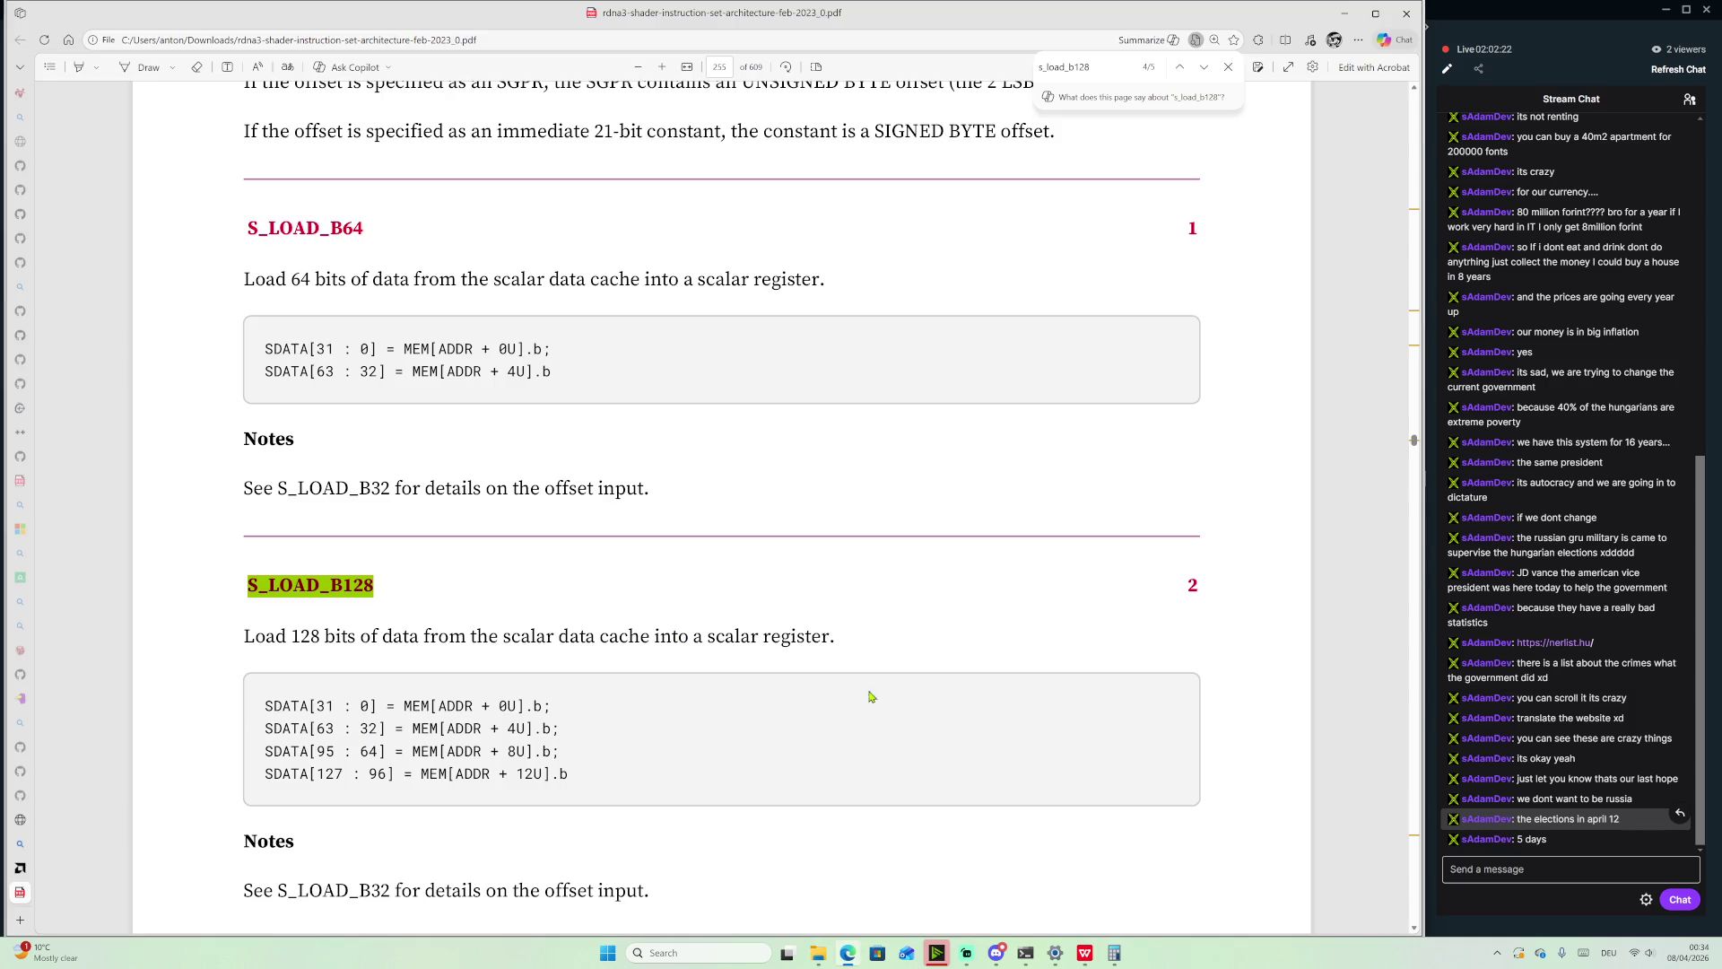
Search the PDF for 'buffer resource descriptor' and step through the matches
{"action": "type", "text": "bu"}
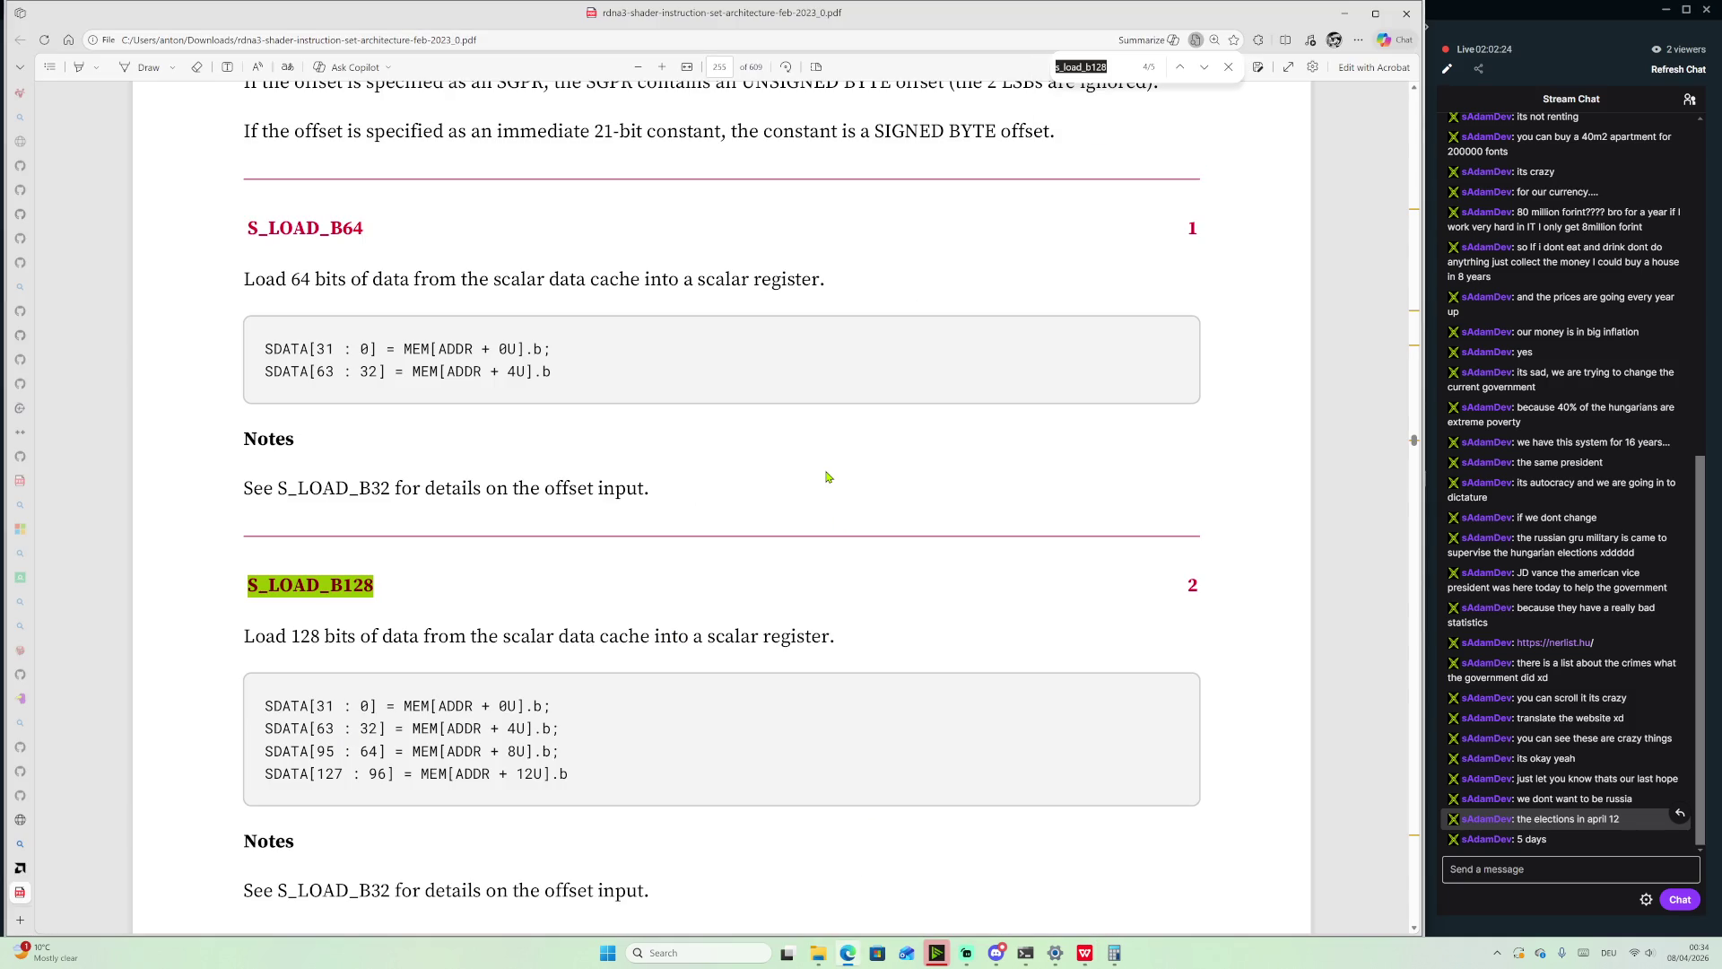
{"action": "type", "text": "ffer"}
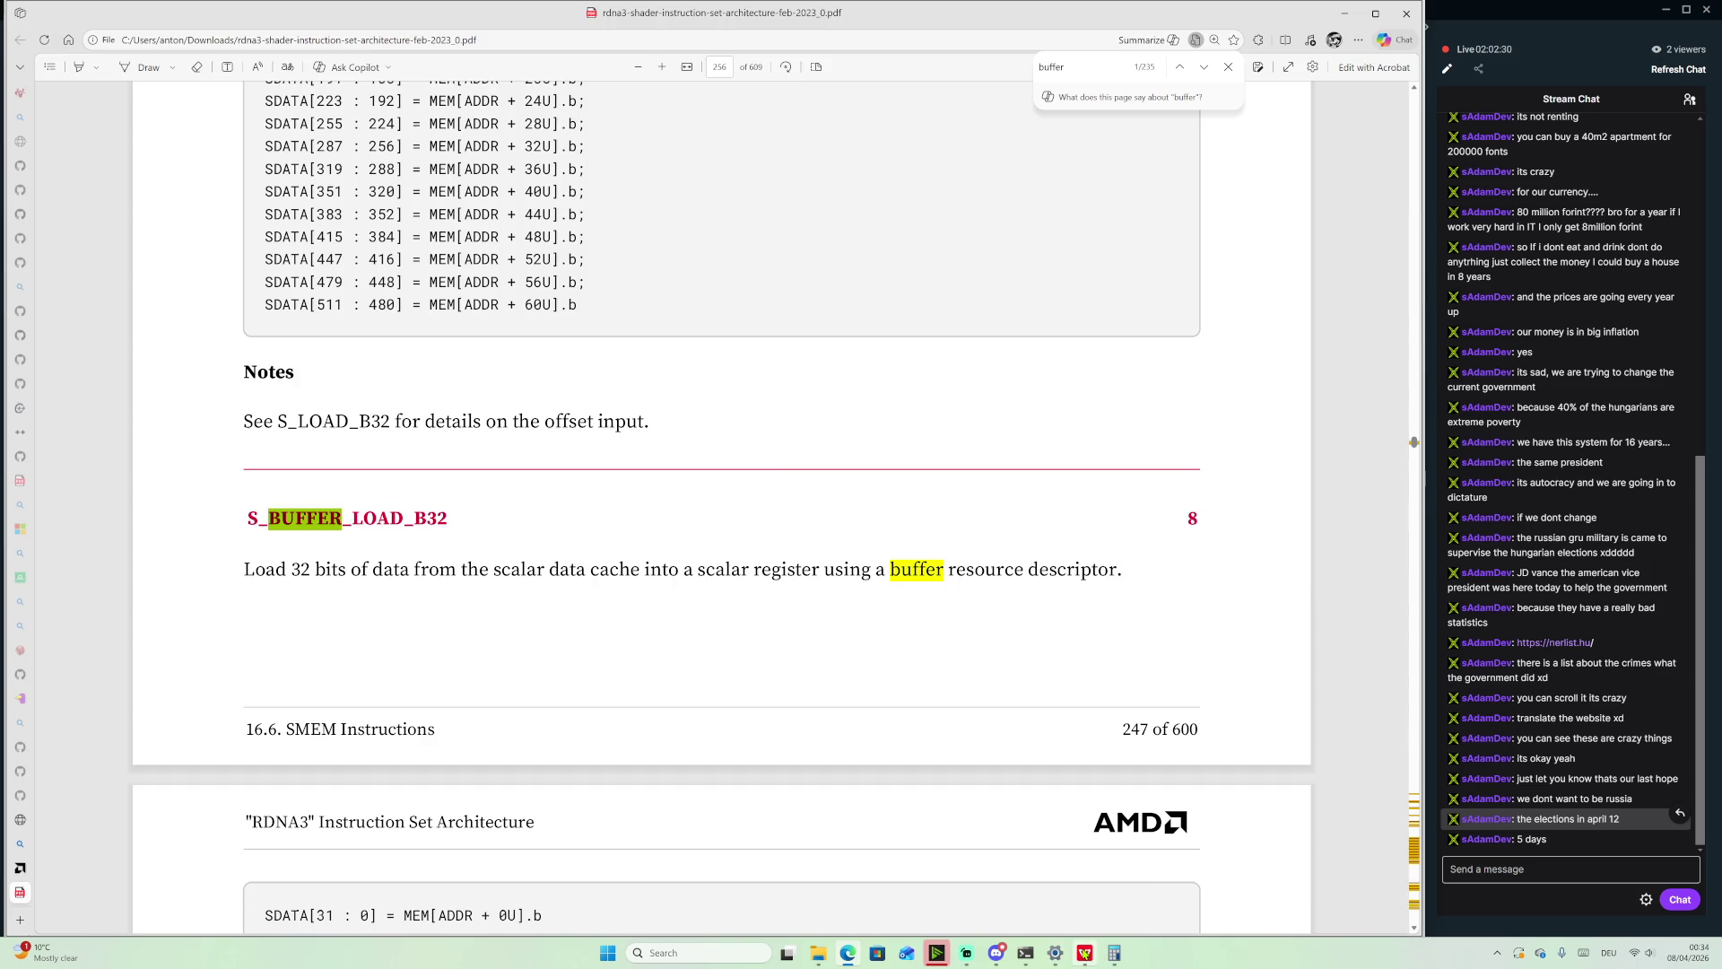
{"action": "left_click", "coordinate": [1086, 953]}
{"action": "key", "text": "alt+Tab"}
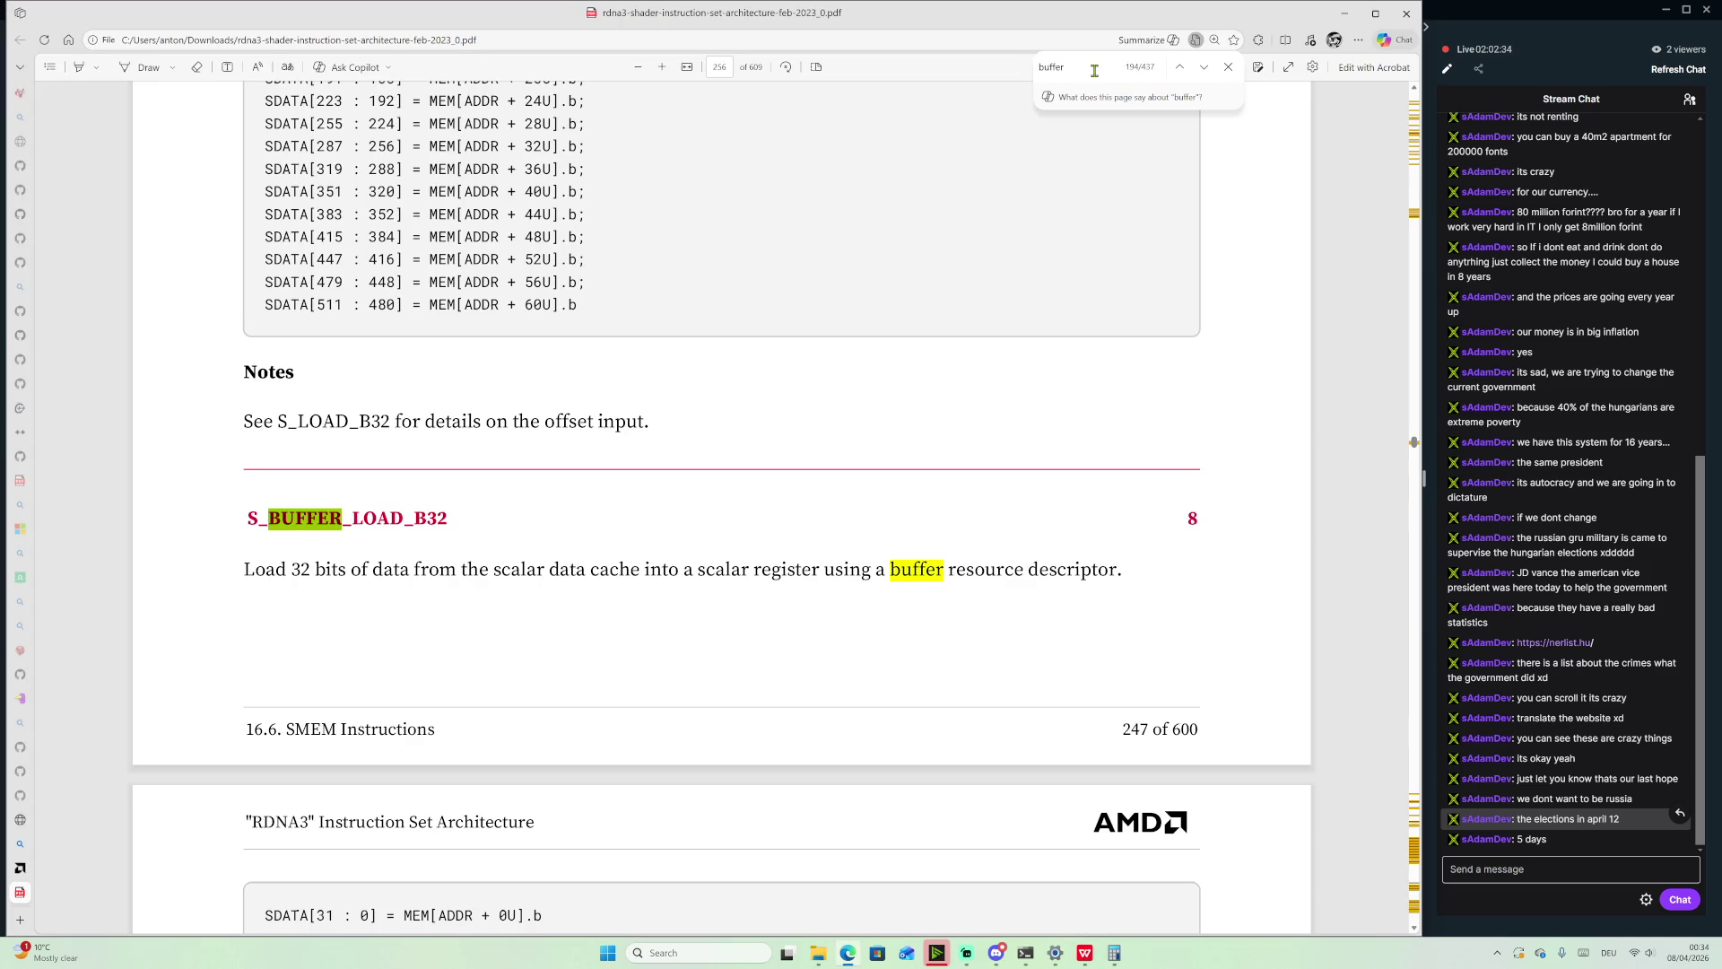
{"action": "type", "text": " res"}
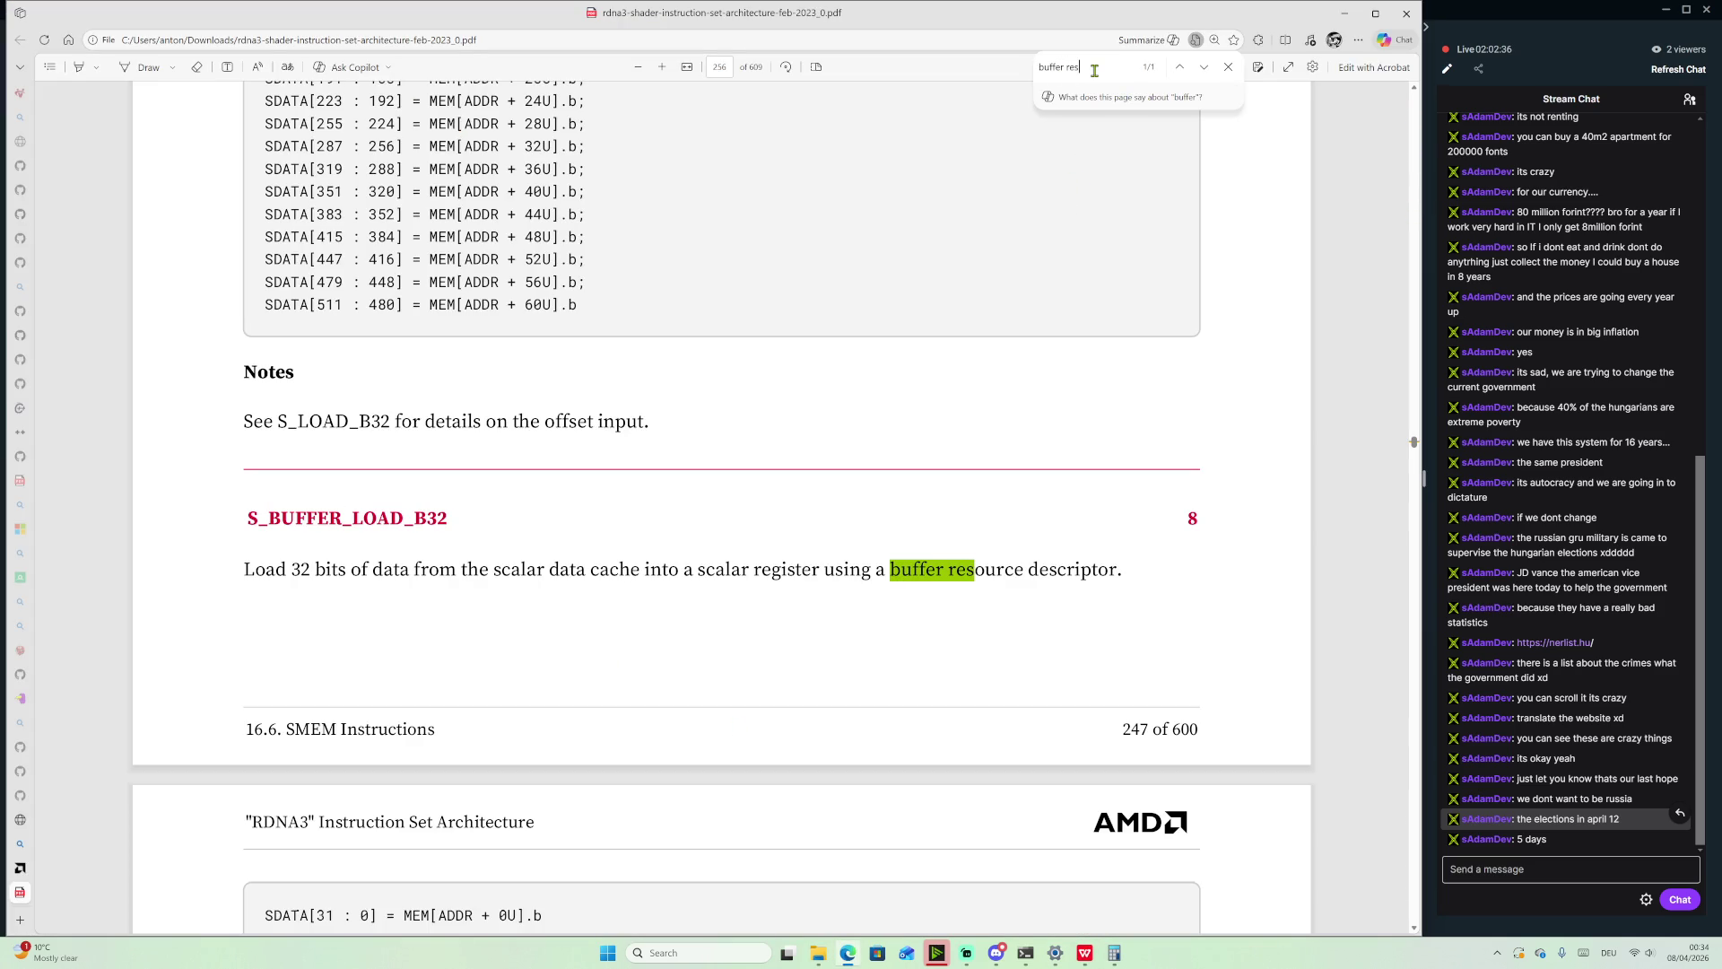
{"action": "type", "text": "ource de"}
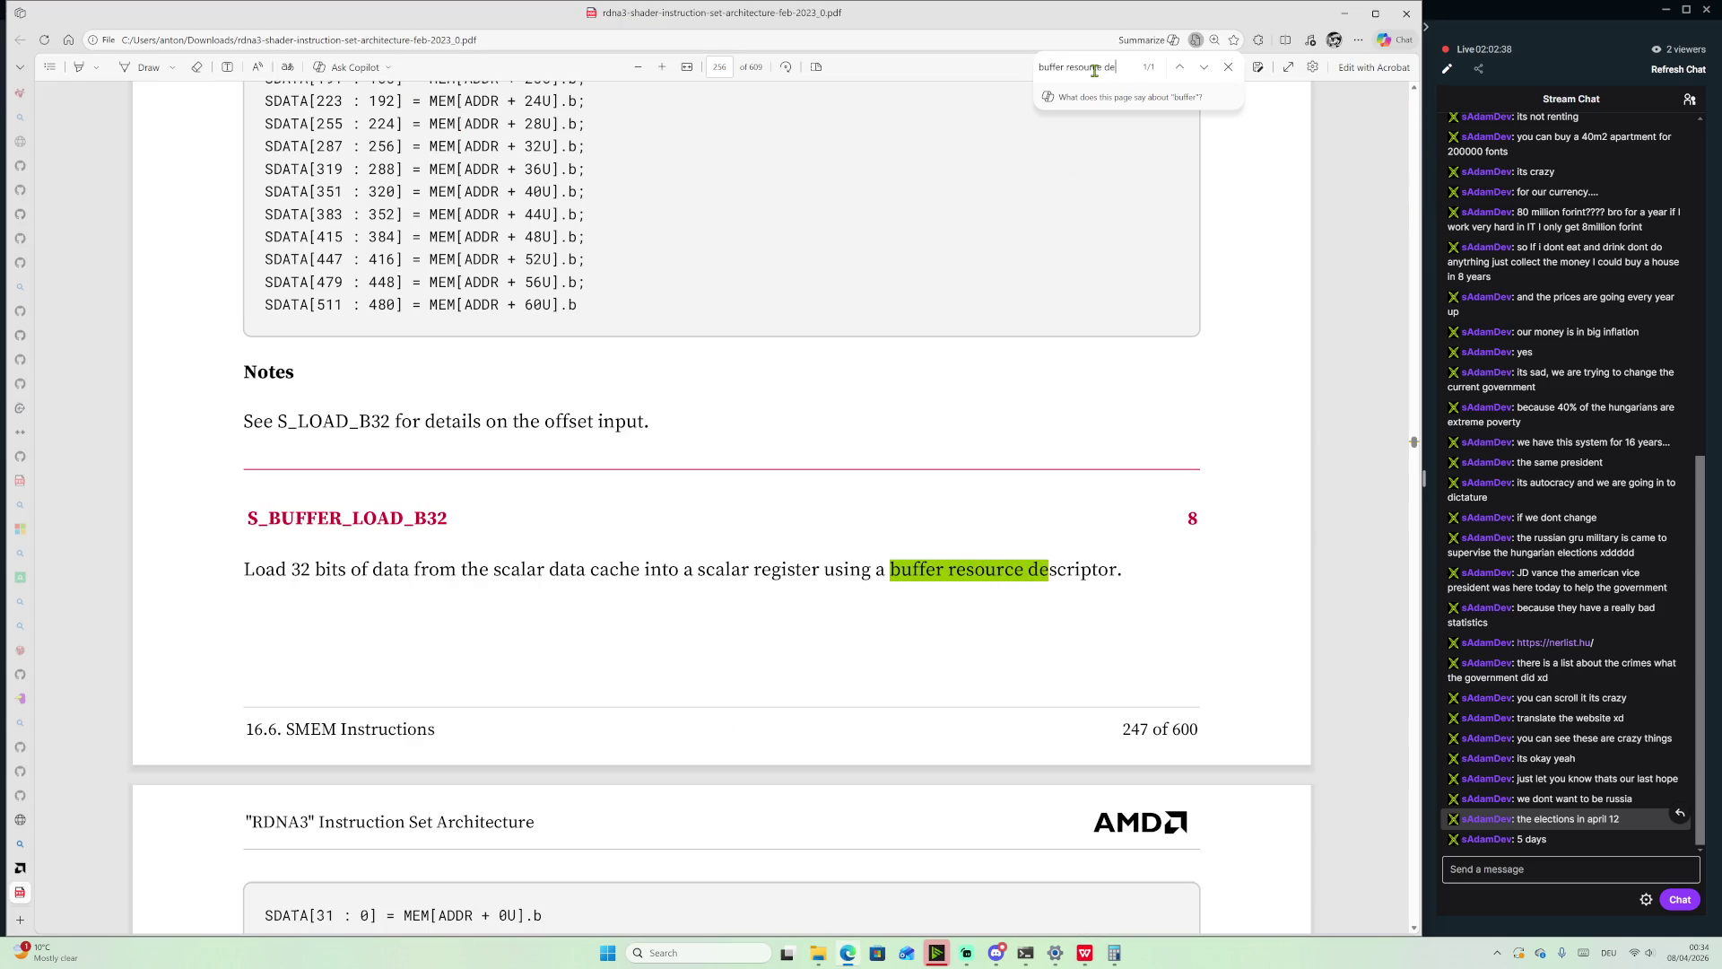
{"action": "type", "text": "scriptor"}
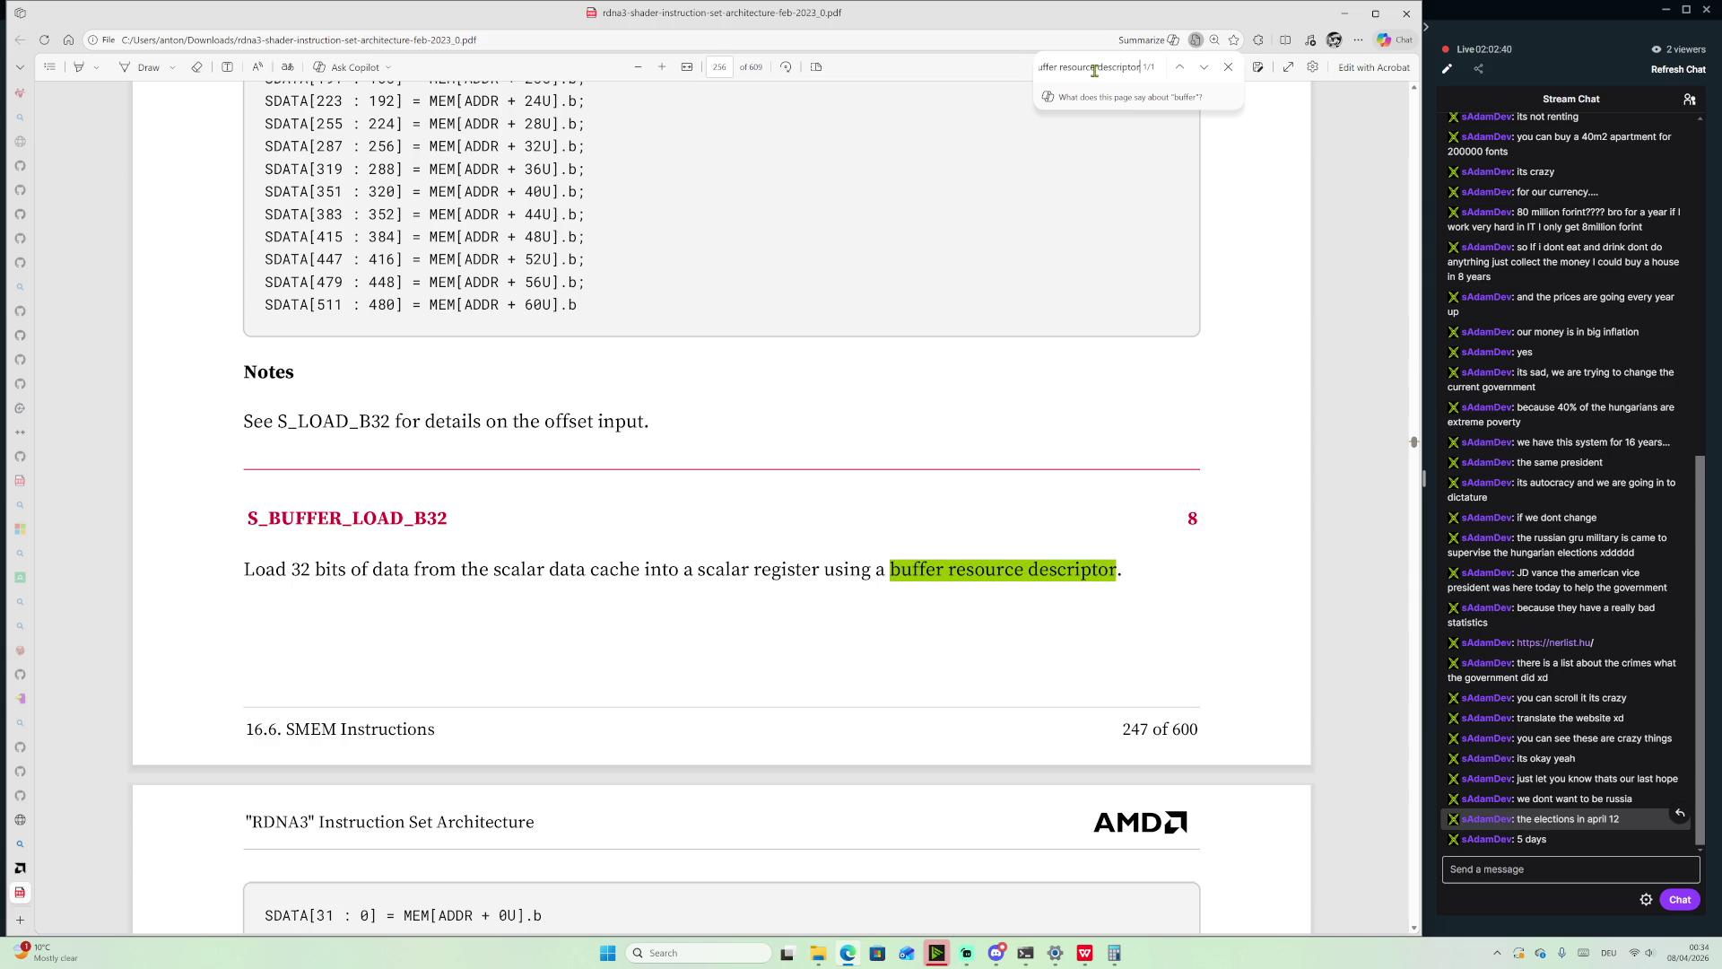
{"action": "key", "text": "Return"}
{"action": "key", "text": "Return"}
{"action": "key", "text": "Return"}
{"action": "key", "text": "Return"}
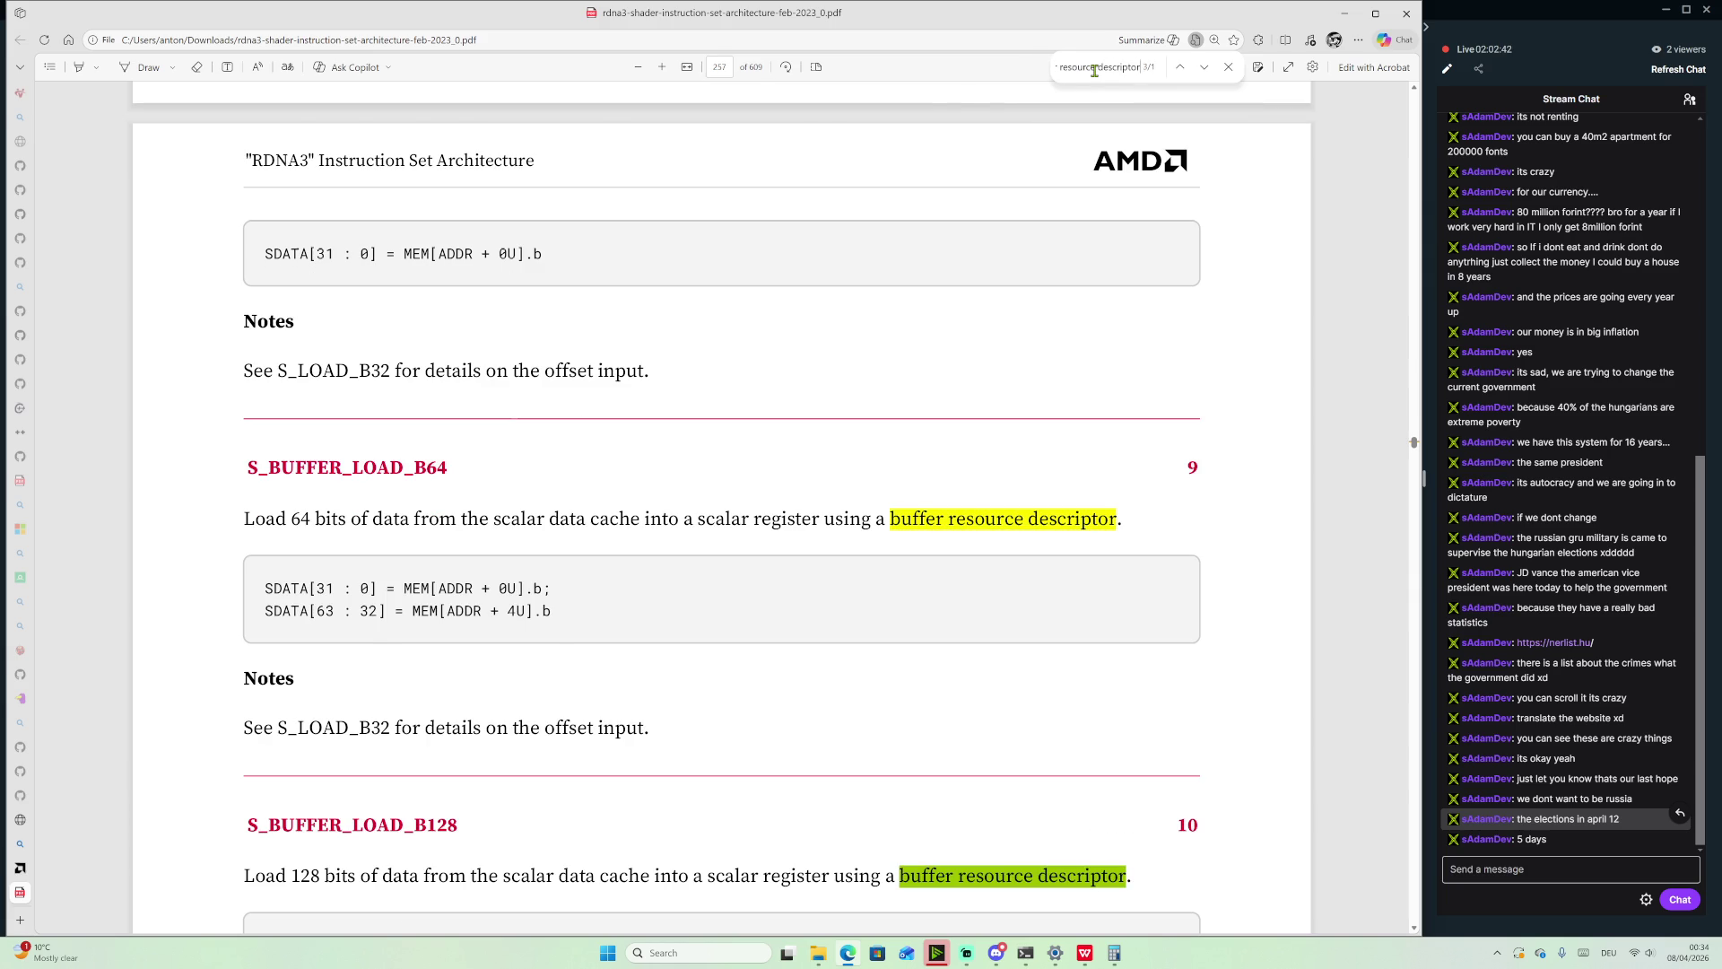
{"action": "key", "text": "Return"}
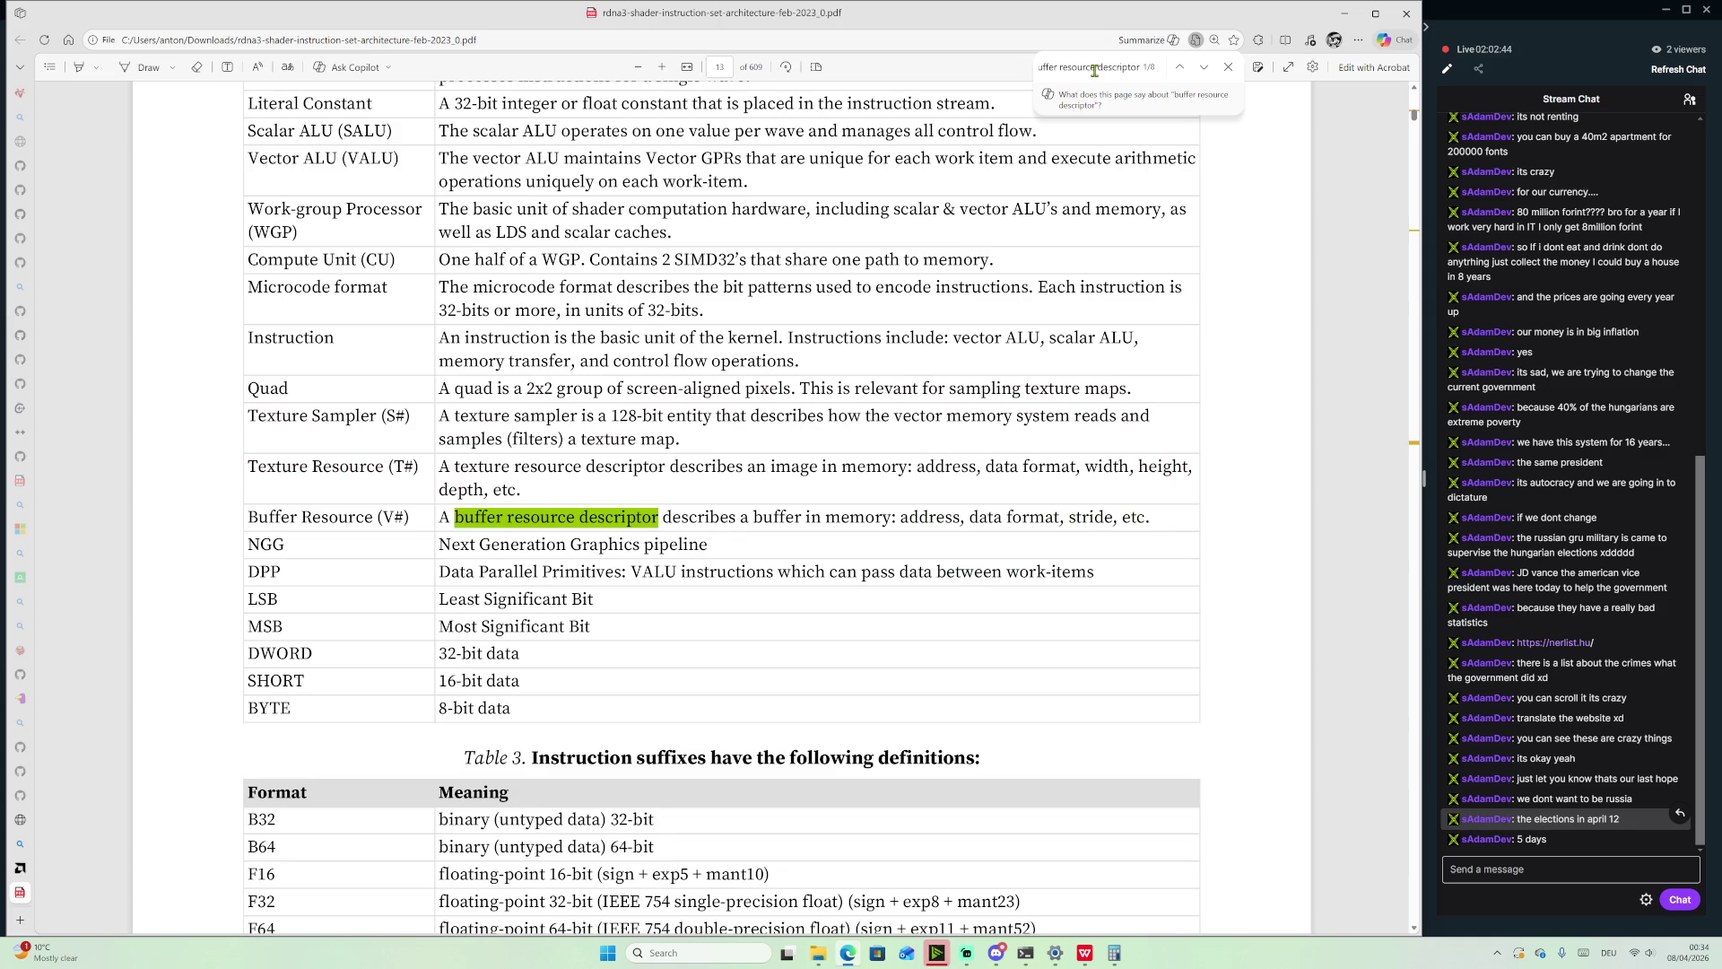
{"action": "key", "text": "Return"}
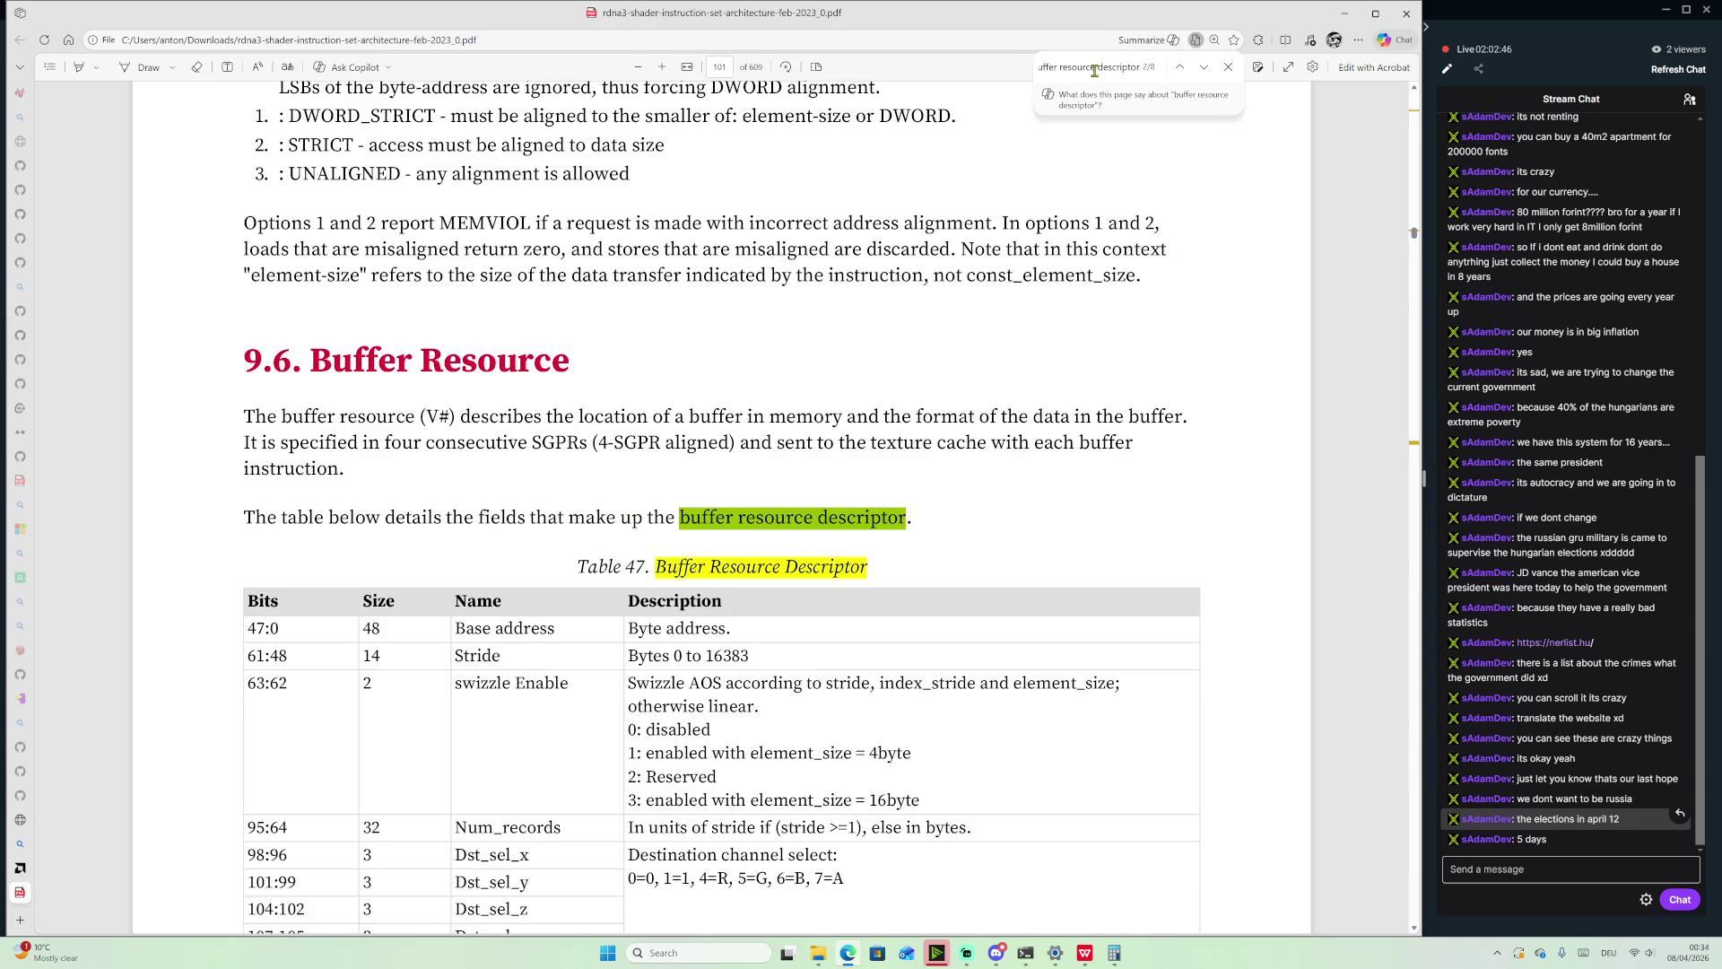
In Table 47, mark the Base address name, its 47:0 bit range and size 48
{"action": "scroll", "coordinate": [872, 260], "scroll_direction": "down", "scroll_amount": 3}
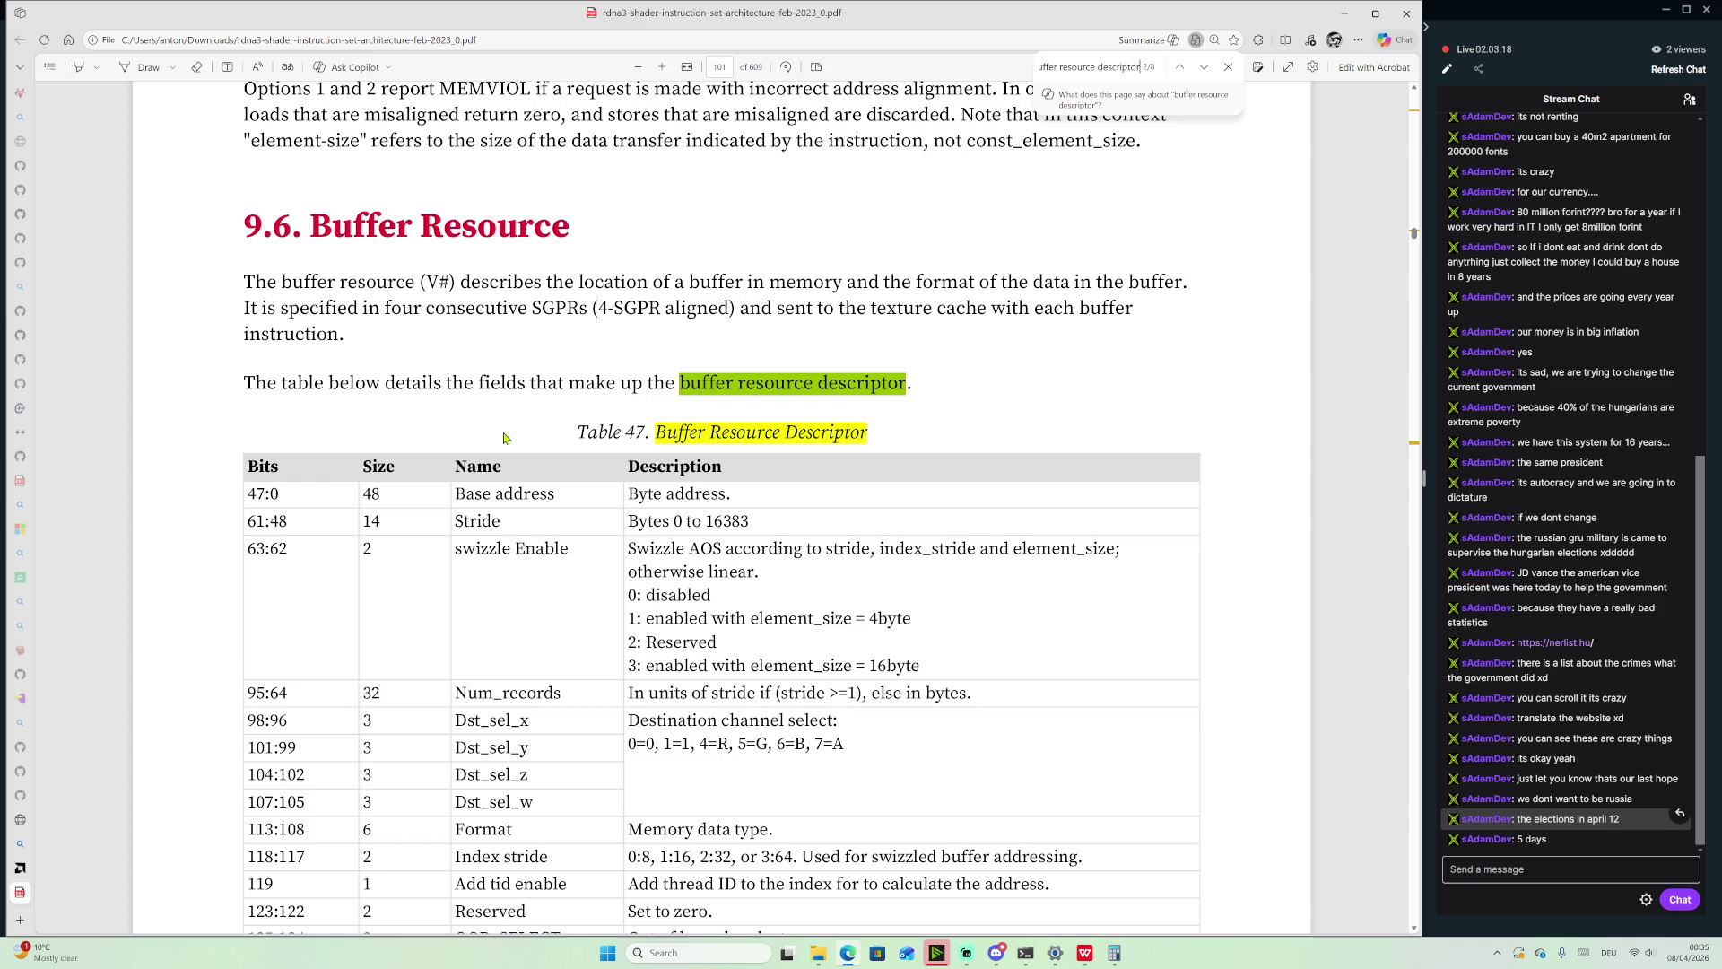
{"action": "mouse_move", "coordinate": [555, 495]}
{"action": "left_mouse_down"}
{"action": "mouse_move", "coordinate": [442, 494]}
{"action": "mouse_move", "coordinate": [459, 500]}
{"action": "left_mouse_up"}
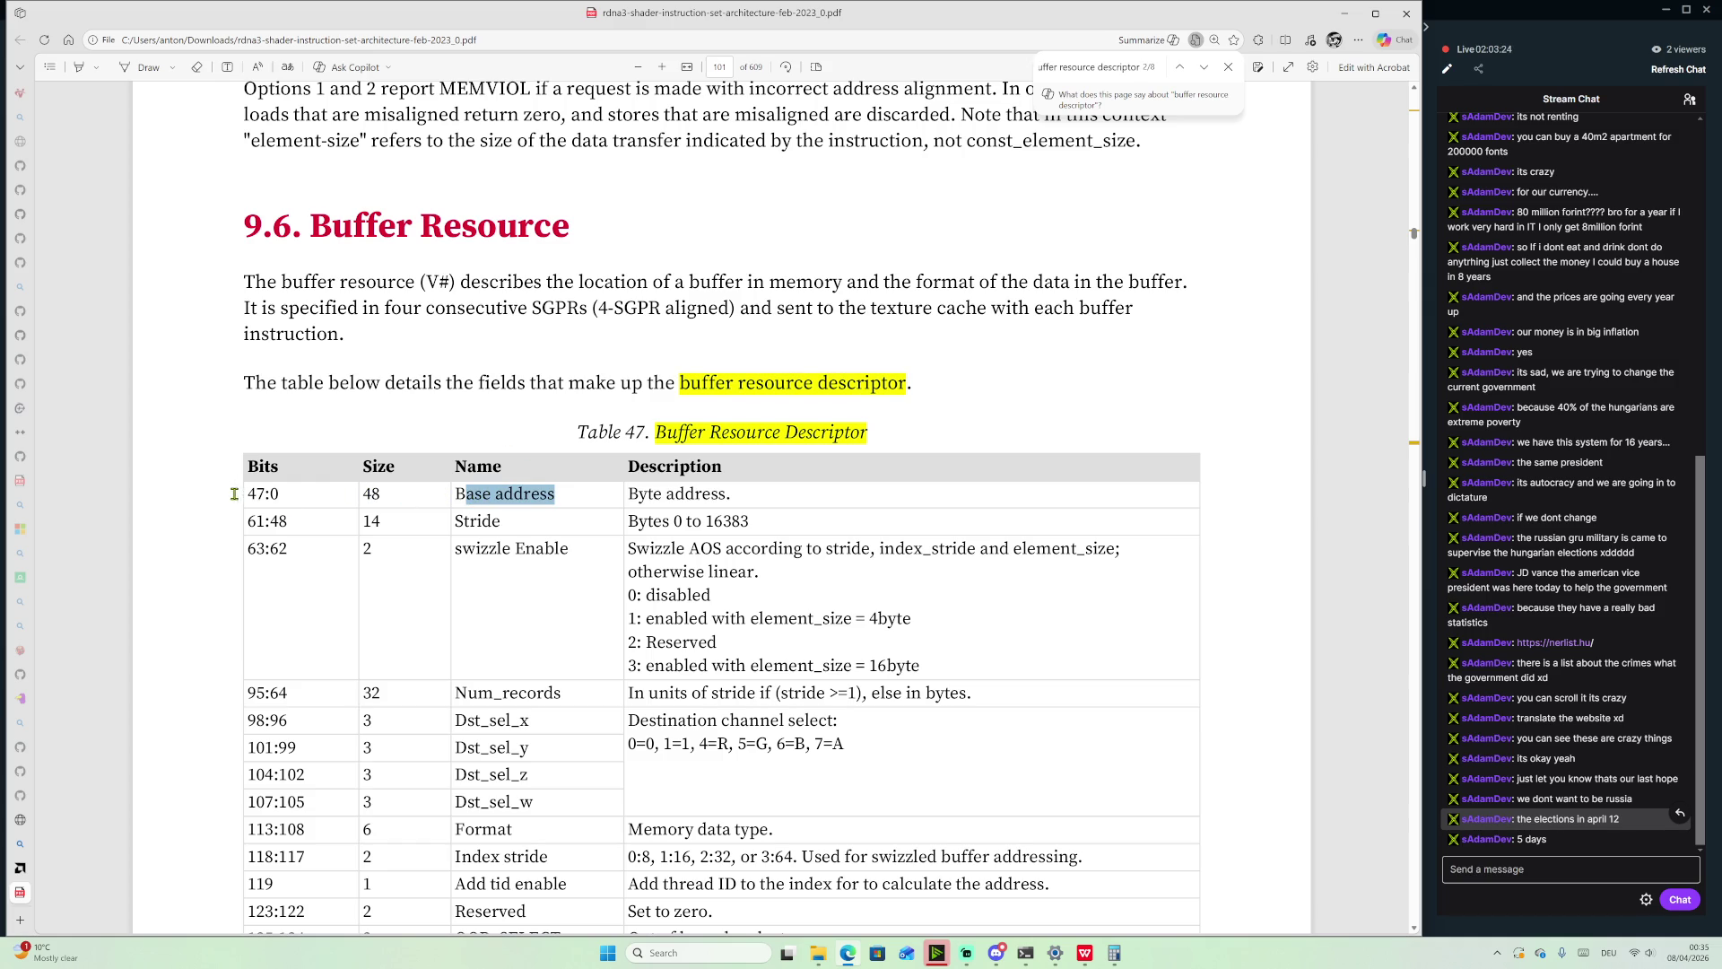
{"action": "left_click", "coordinate": [280, 495]}
{"action": "left_click_drag", "start_coordinate": [280, 494], "coordinate": [256, 494]}
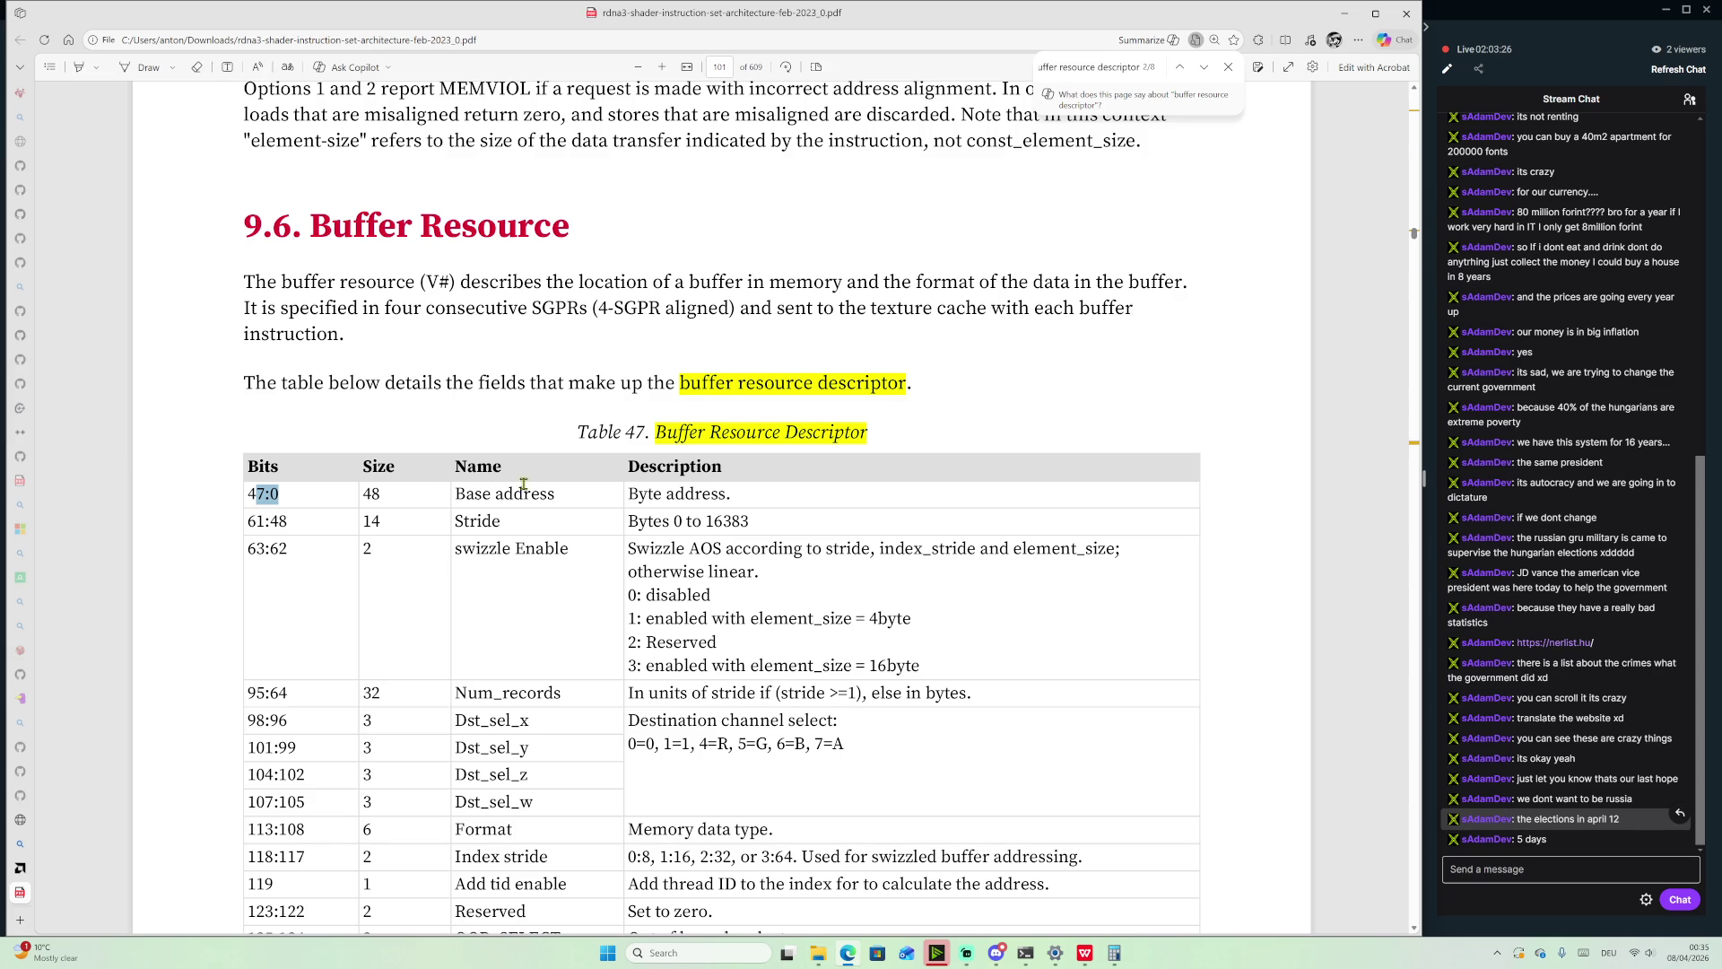
{"action": "left_click", "coordinate": [366, 496]}
{"action": "double_click", "coordinate": [366, 495]}
Scroll further through Table 47, then return to the Root Descriptor presentation
{"action": "scroll", "coordinate": [591, 507], "scroll_direction": "down", "scroll_amount": 3}
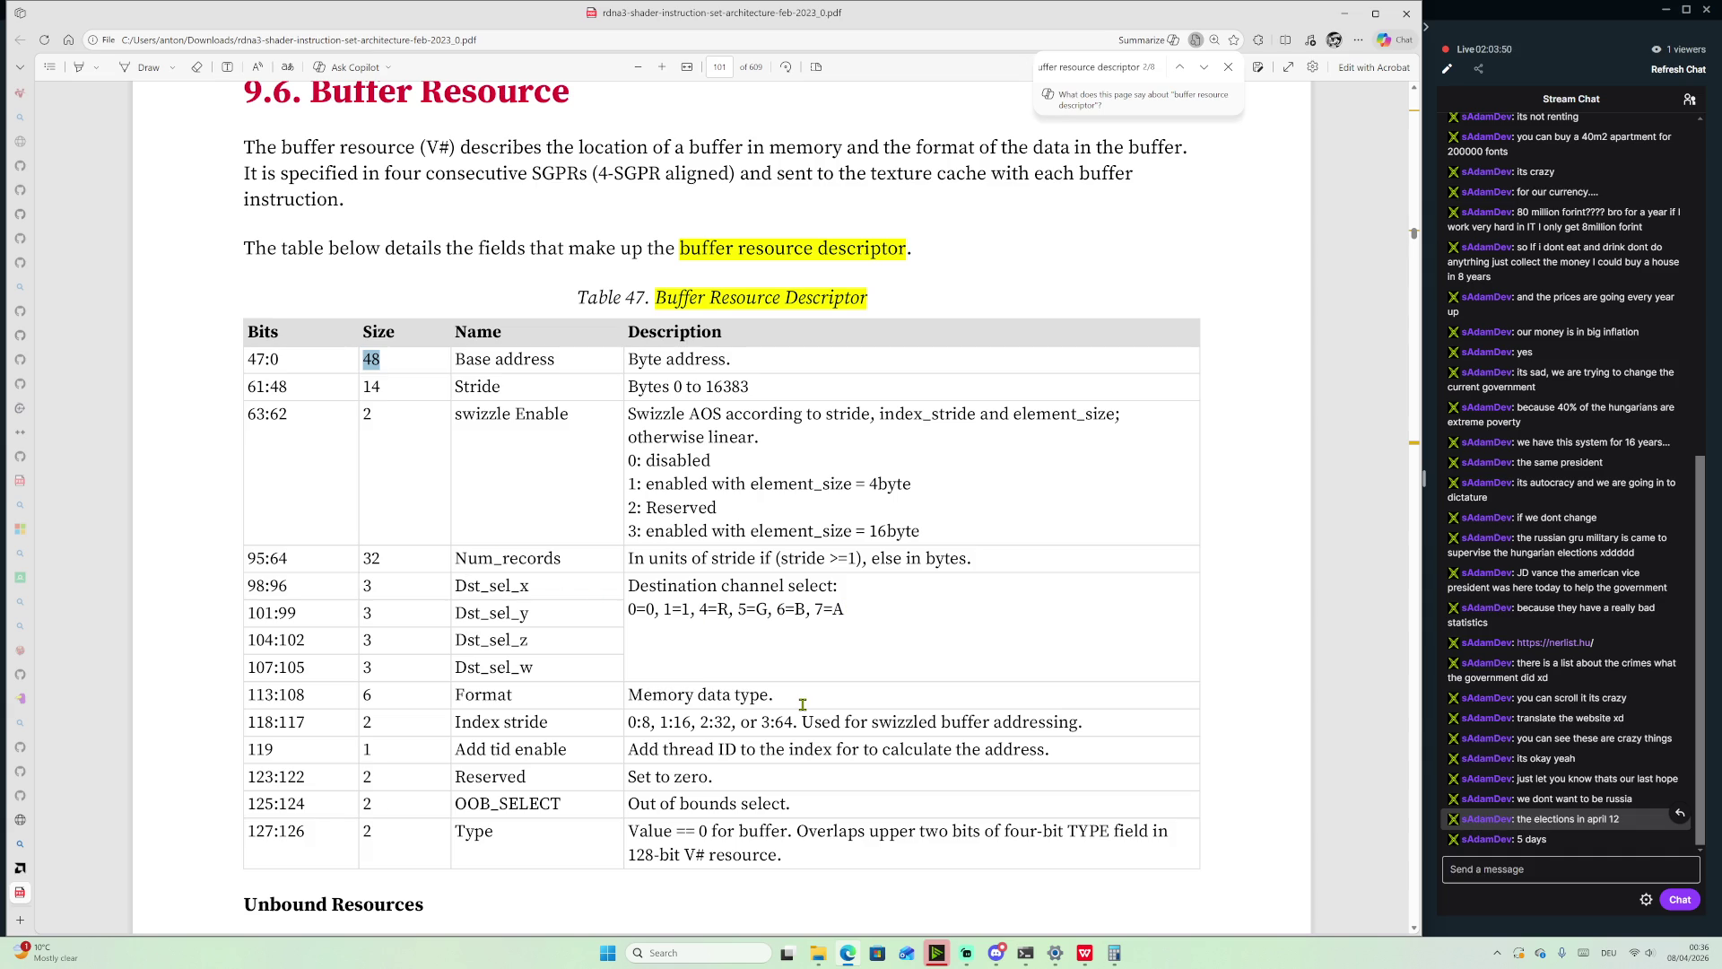
{"action": "scroll", "coordinate": [501, 785], "scroll_direction": "down", "scroll_amount": 2}
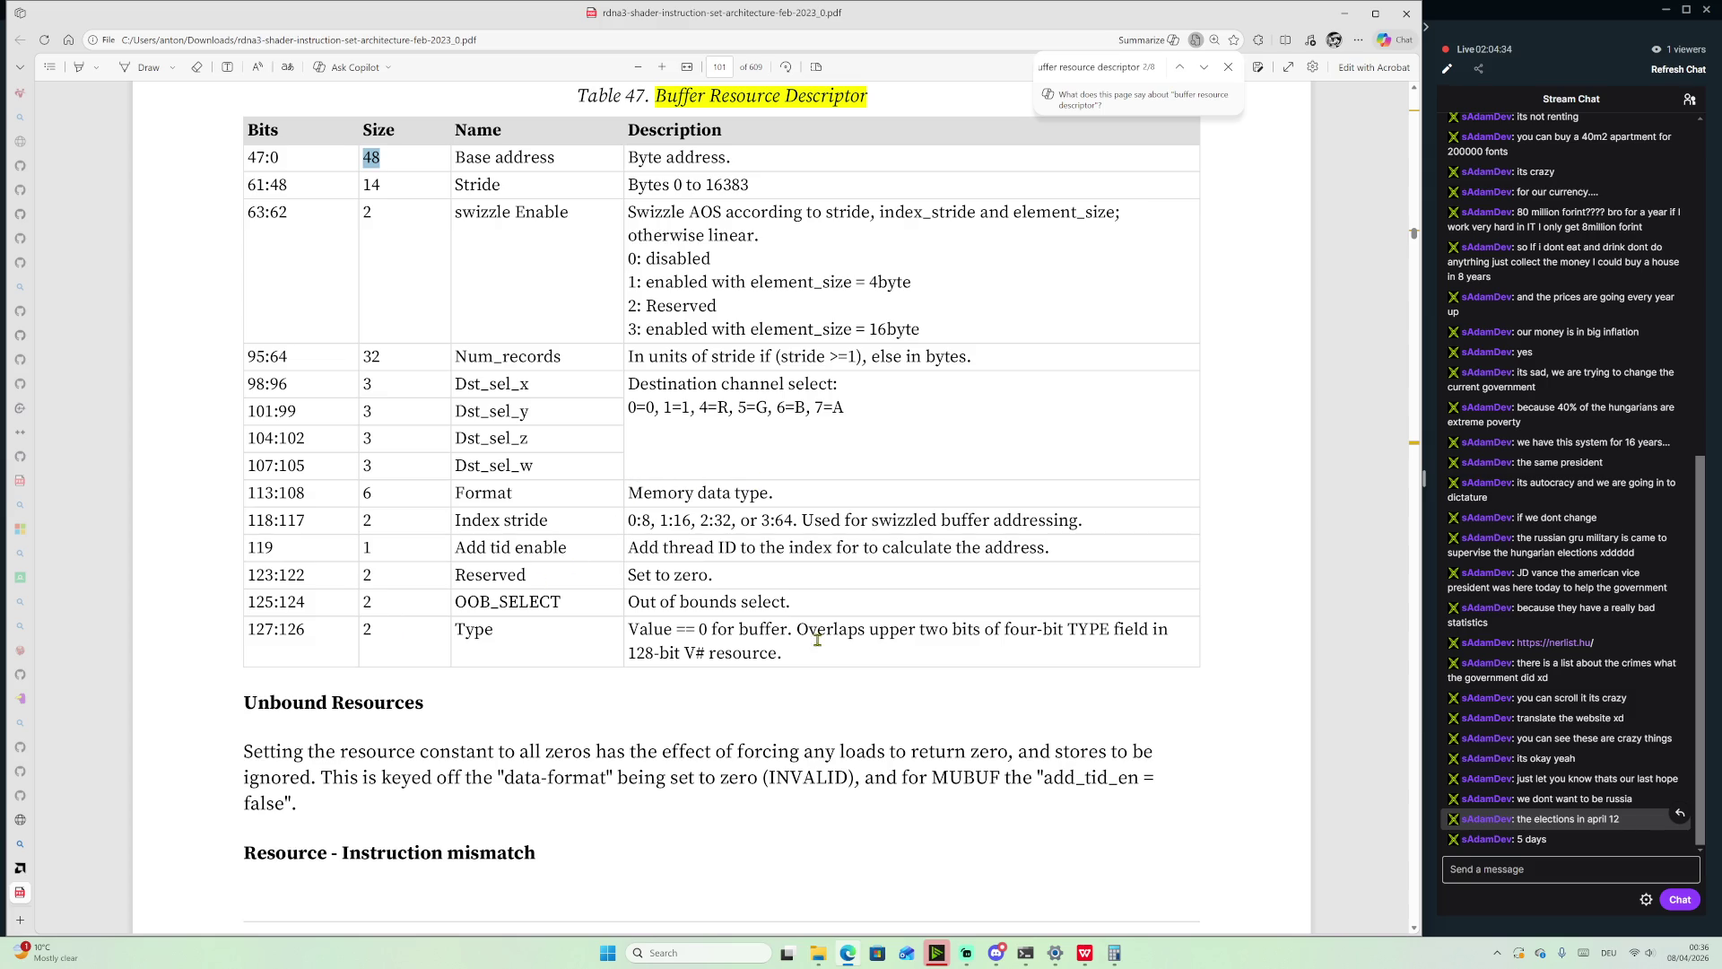
{"action": "left_click", "coordinate": [1079, 952]}
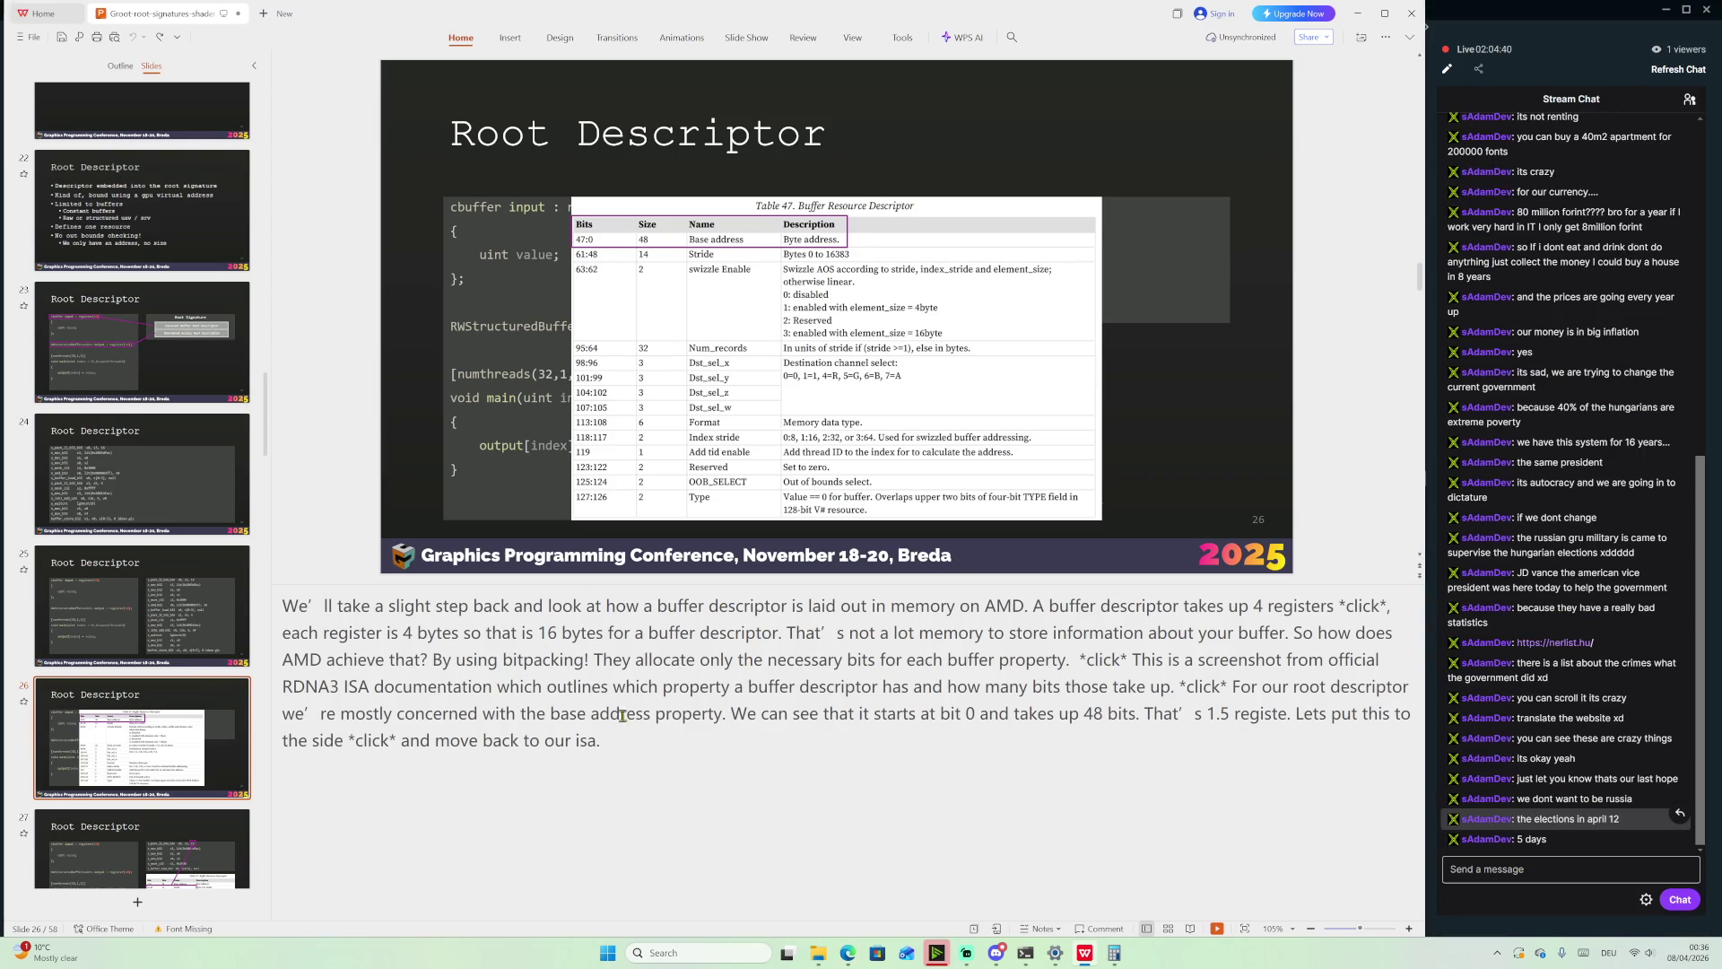
In Programmer Calculator, clear the display and compute 1 Lsh 48
{"action": "left_click", "coordinate": [1105, 964]}
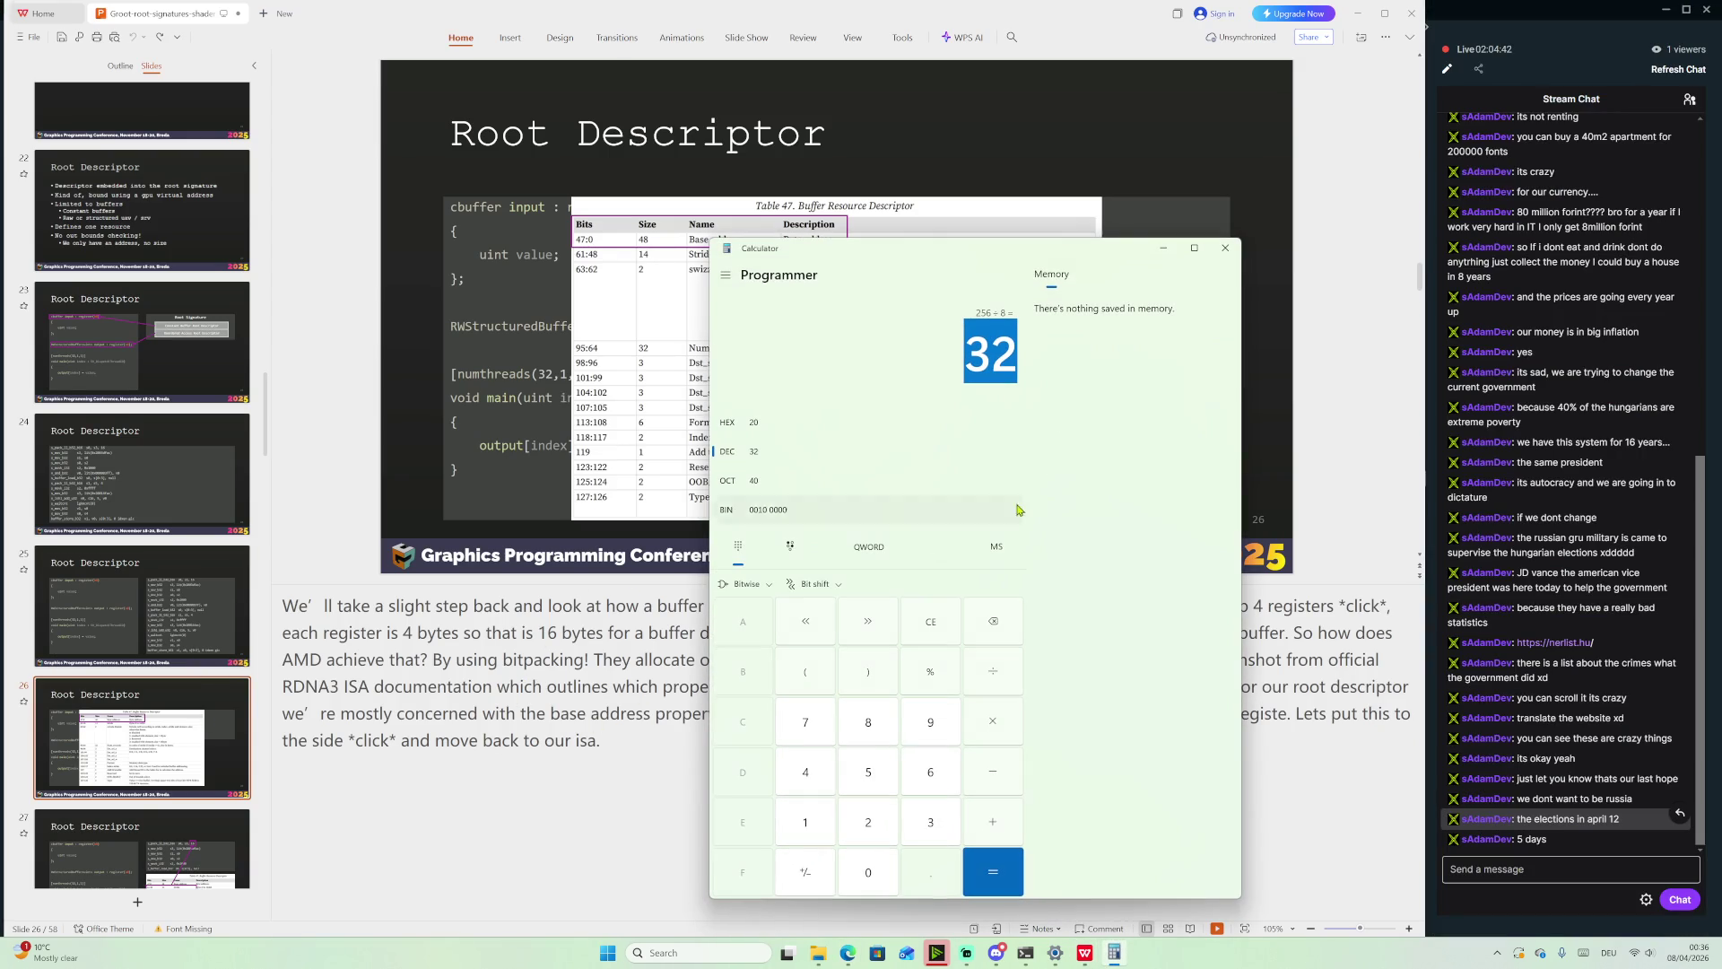
{"action": "mouse_move", "coordinate": [925, 256]}
{"action": "left_mouse_down"}
{"action": "mouse_move", "coordinate": [1241, 361]}
{"action": "mouse_move", "coordinate": [1068, 205]}
{"action": "left_mouse_up"}
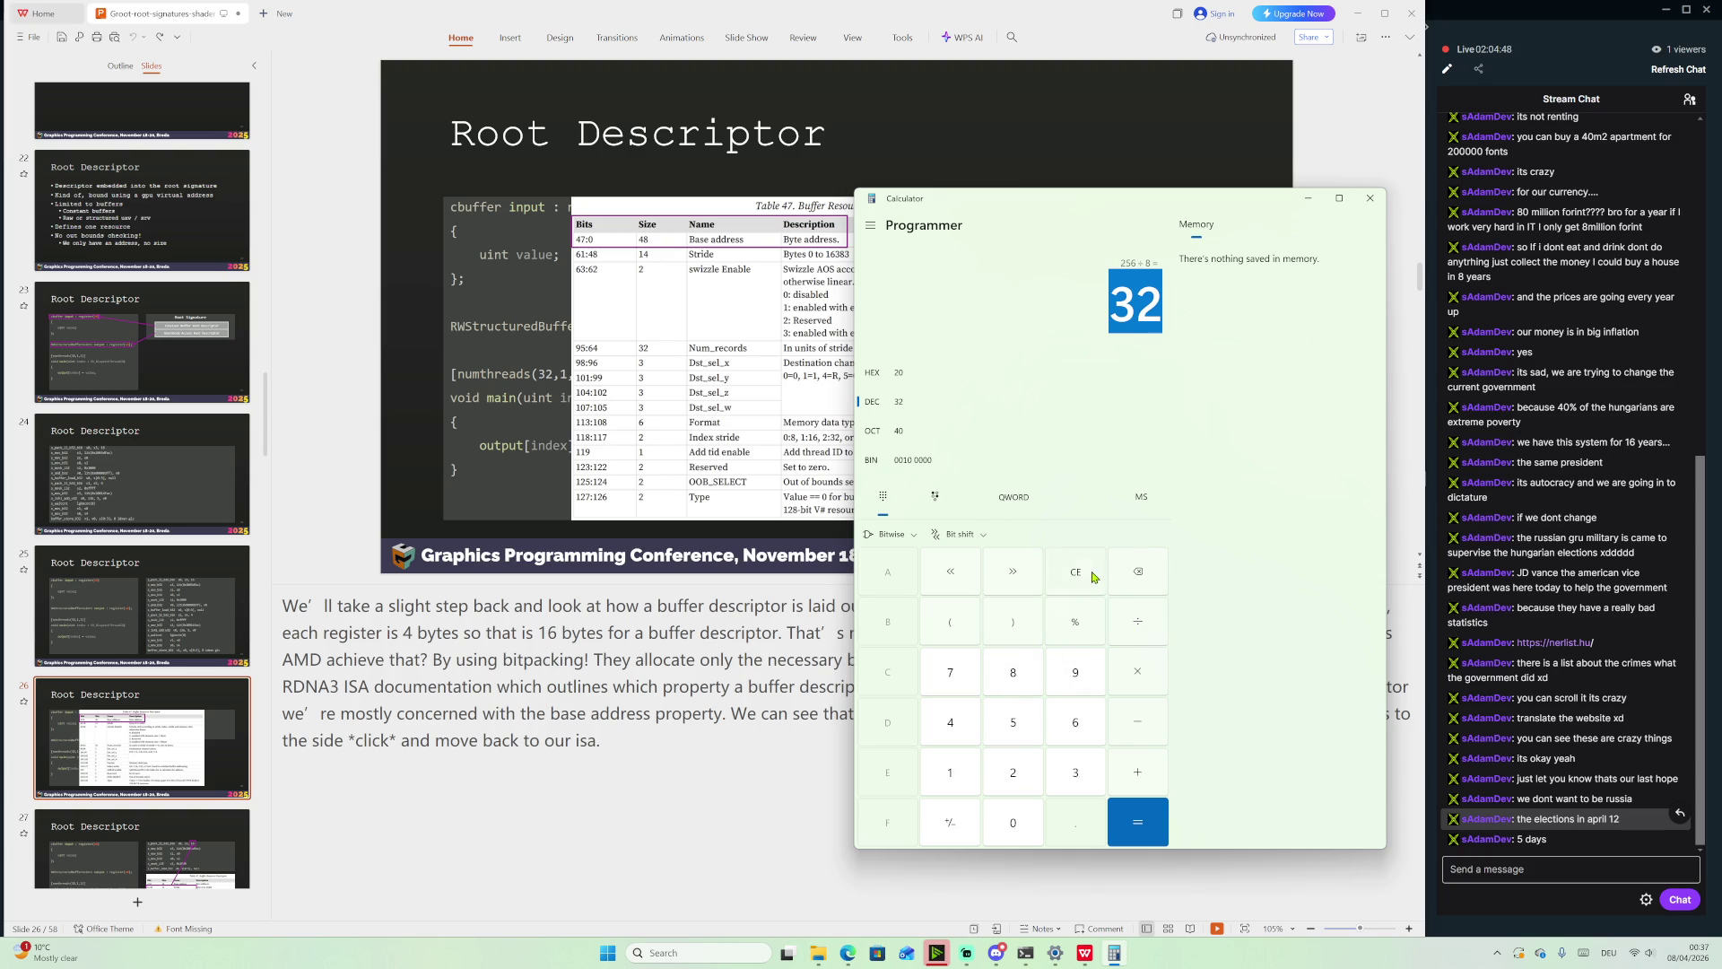
{"action": "left_click", "coordinate": [1090, 573]}
{"action": "left_click", "coordinate": [962, 779]}
{"action": "left_click", "coordinate": [956, 579]}
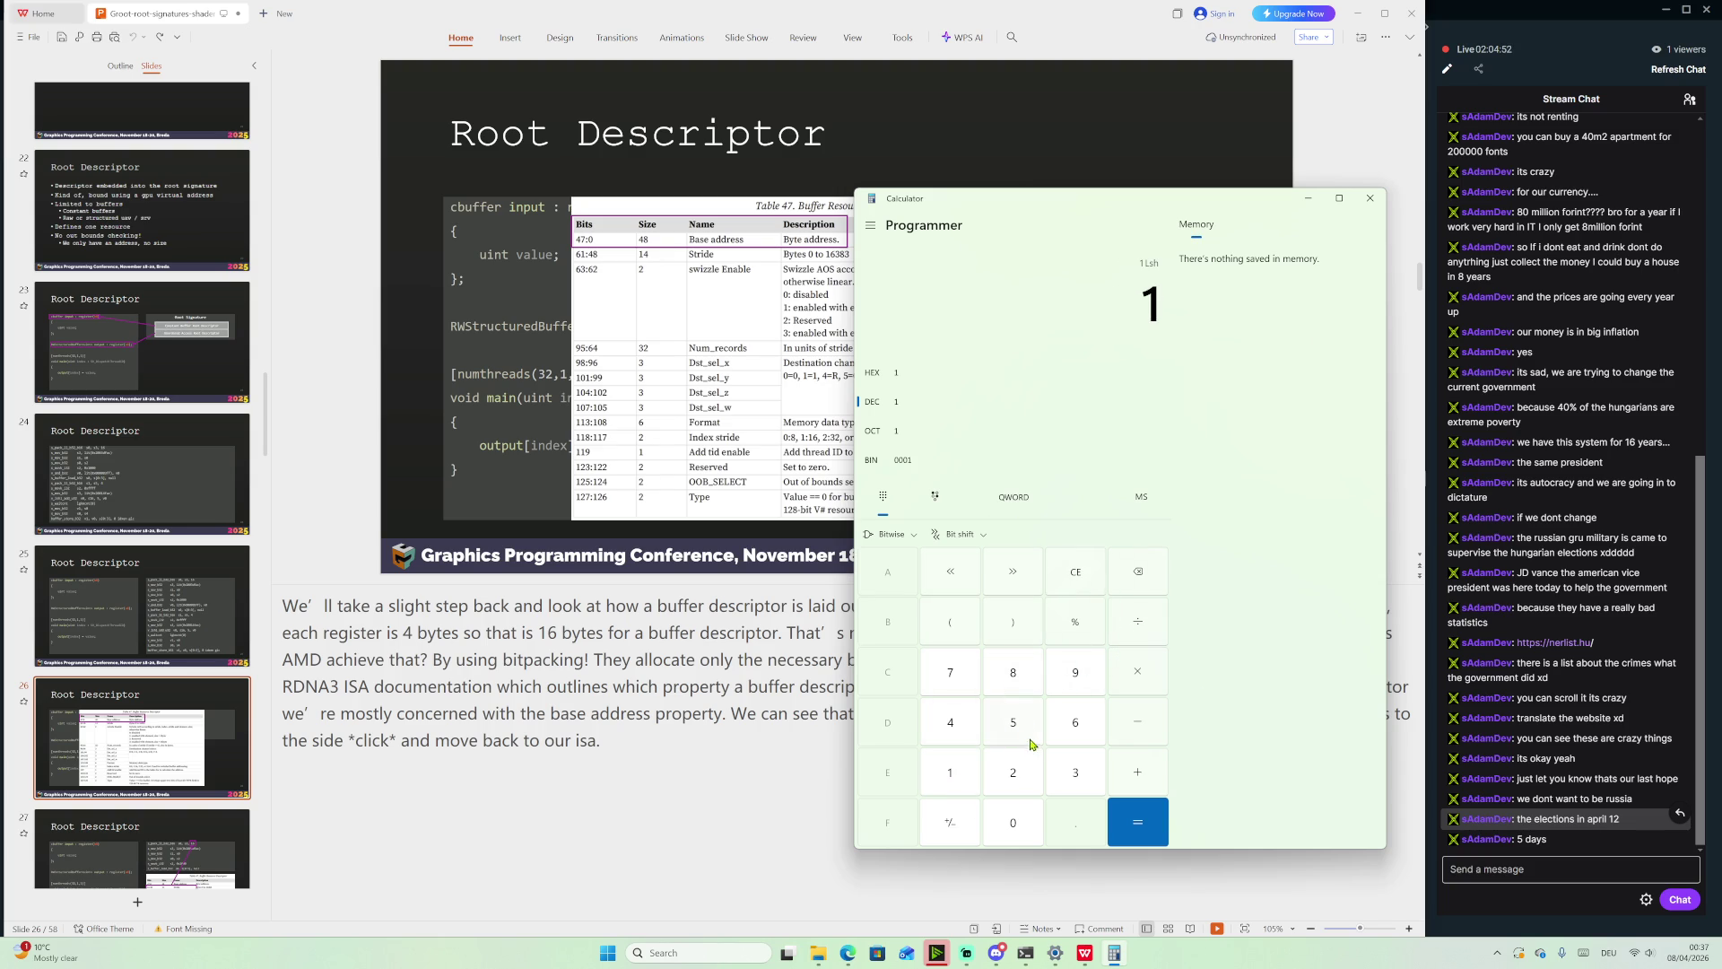
{"action": "left_click", "coordinate": [960, 737]}
{"action": "left_click", "coordinate": [998, 679]}
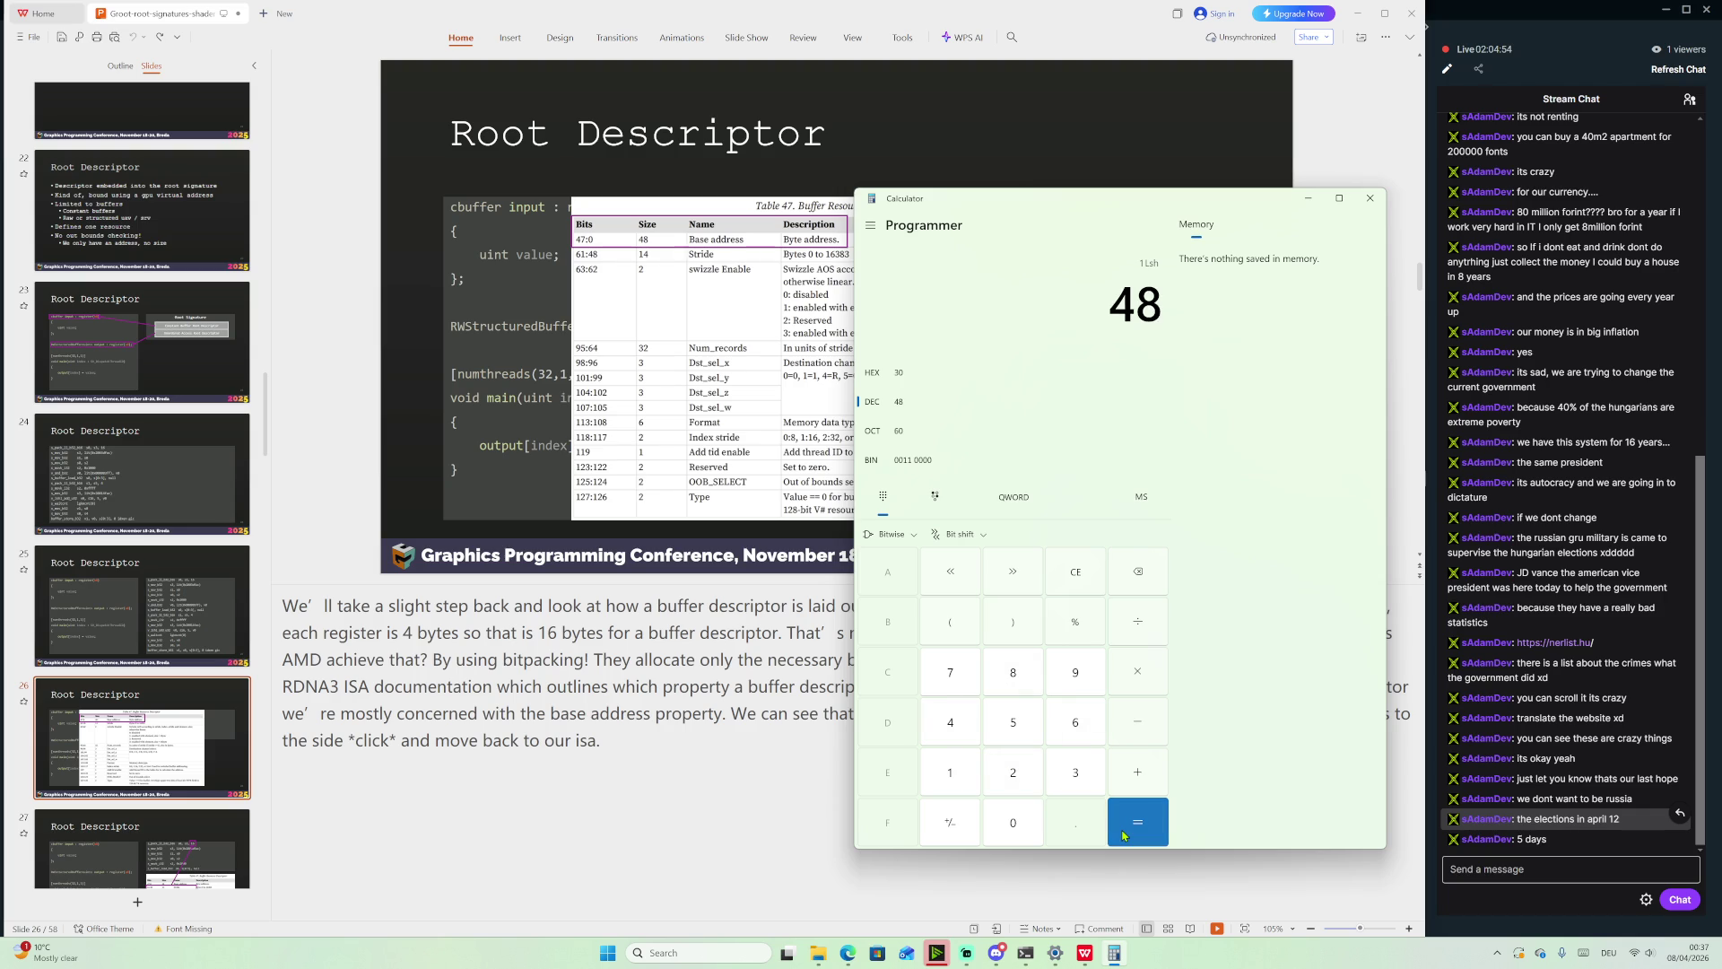
{"action": "left_click", "coordinate": [1123, 835]}
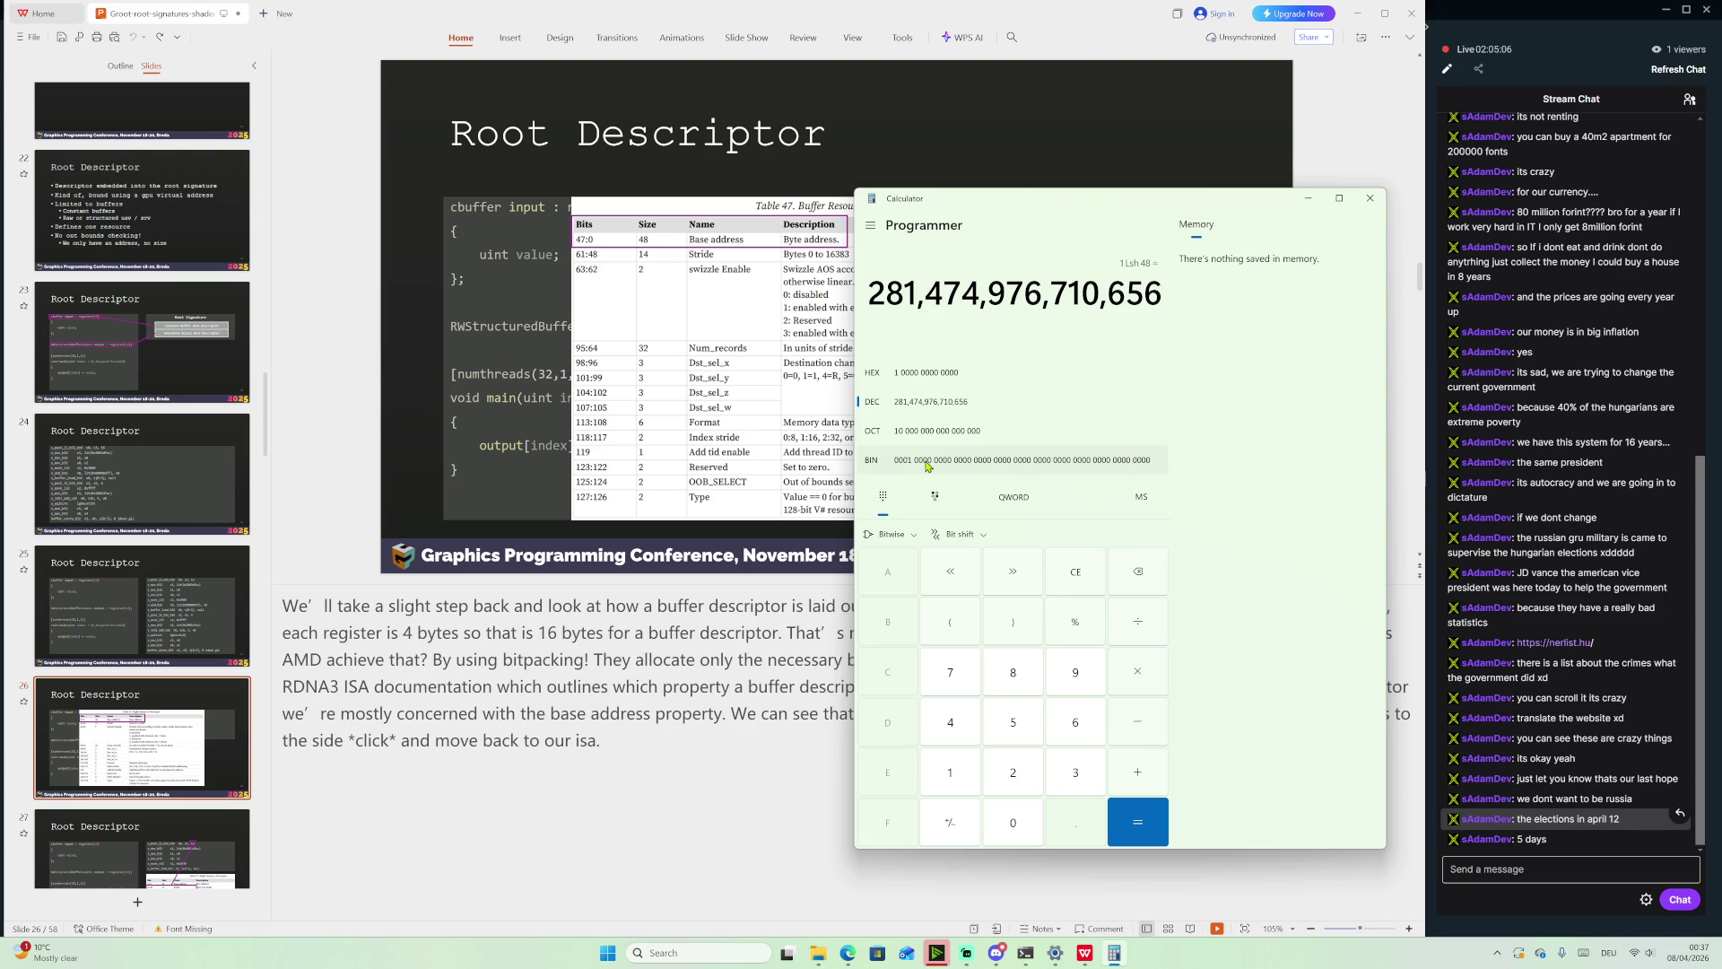
Subtract 1 to get FFFF FFFF FFFF (281,474,976,710,655) and move the calculator lower right
{"action": "left_click", "coordinate": [1145, 728]}
{"action": "left_click", "coordinate": [959, 776]}
{"action": "left_click", "coordinate": [1151, 829]}
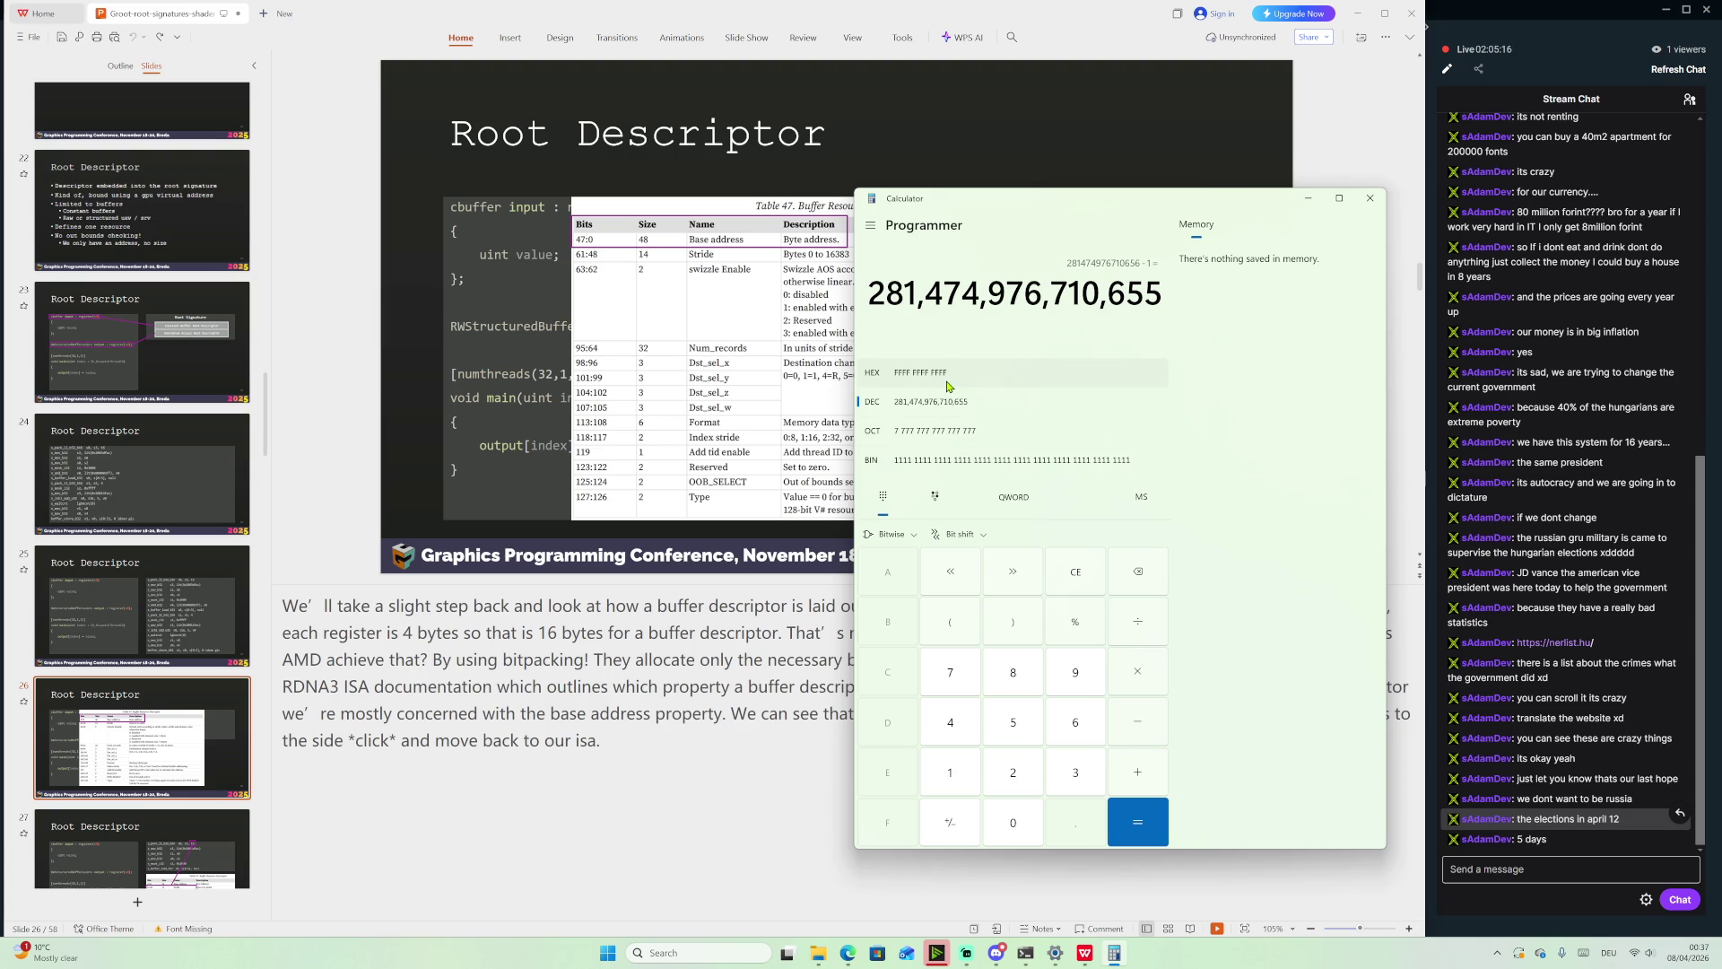
{"action": "mouse_move", "coordinate": [978, 204]}
{"action": "left_mouse_down"}
{"action": "mouse_move", "coordinate": [979, 439]}
{"action": "mouse_move", "coordinate": [1064, 458]}
{"action": "mouse_move", "coordinate": [996, 267]}
{"action": "left_mouse_up"}
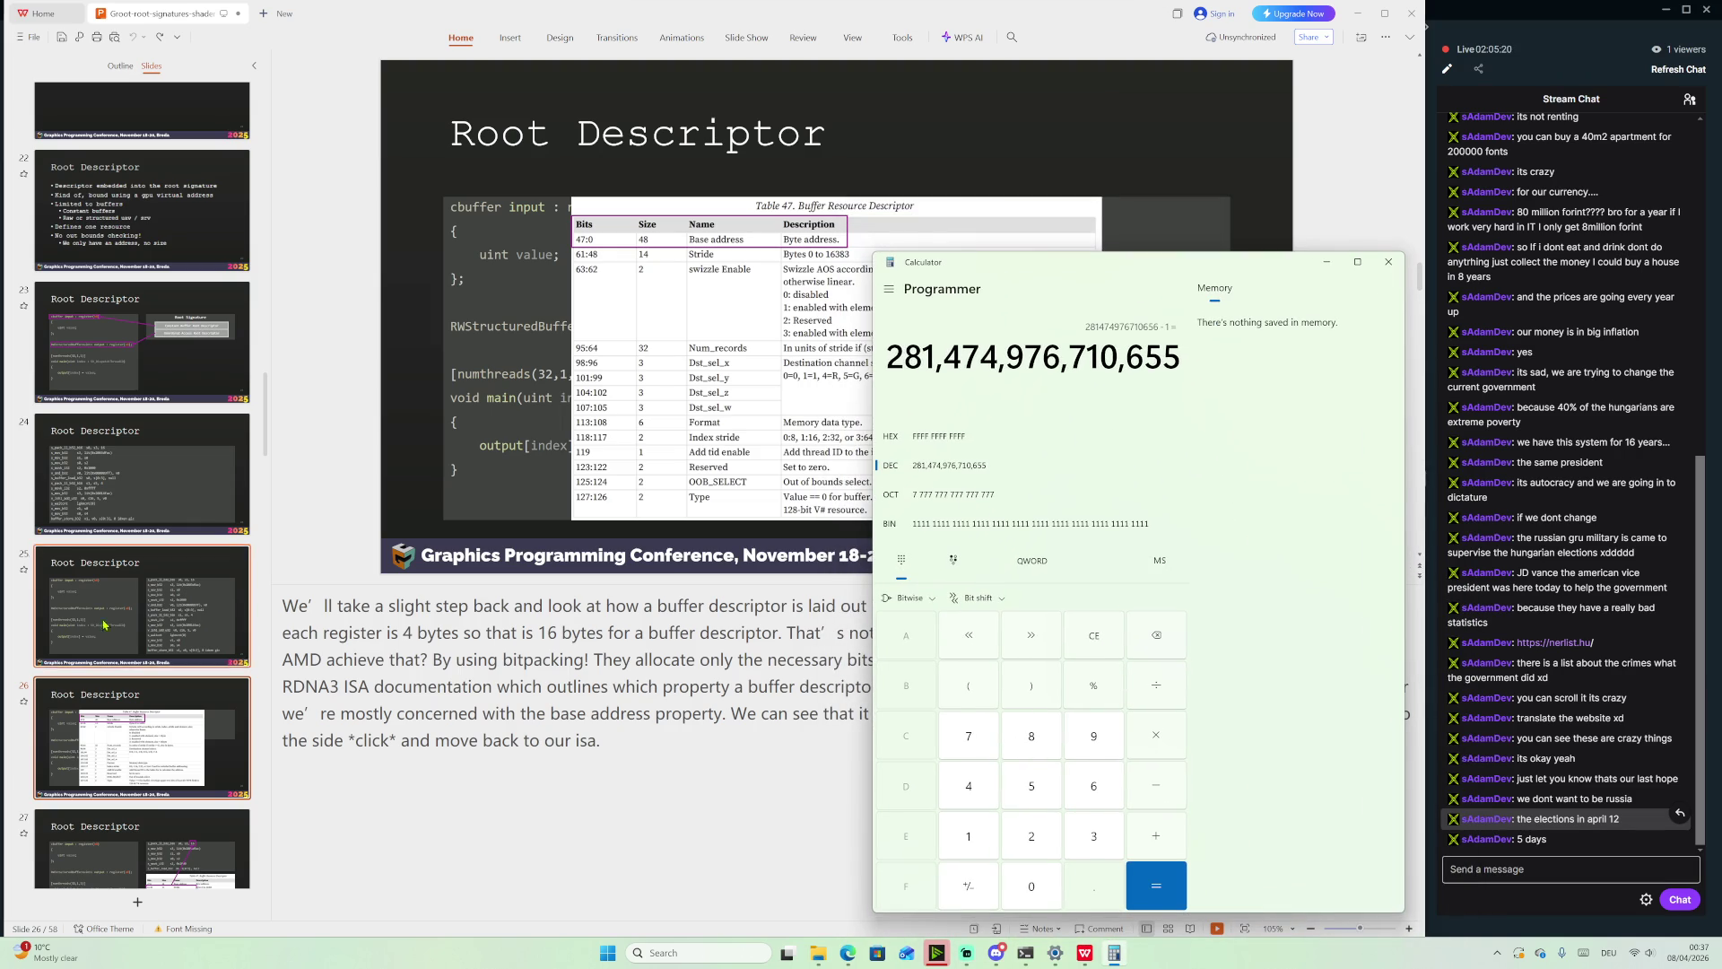
{"action": "left_click", "coordinate": [142, 606]}
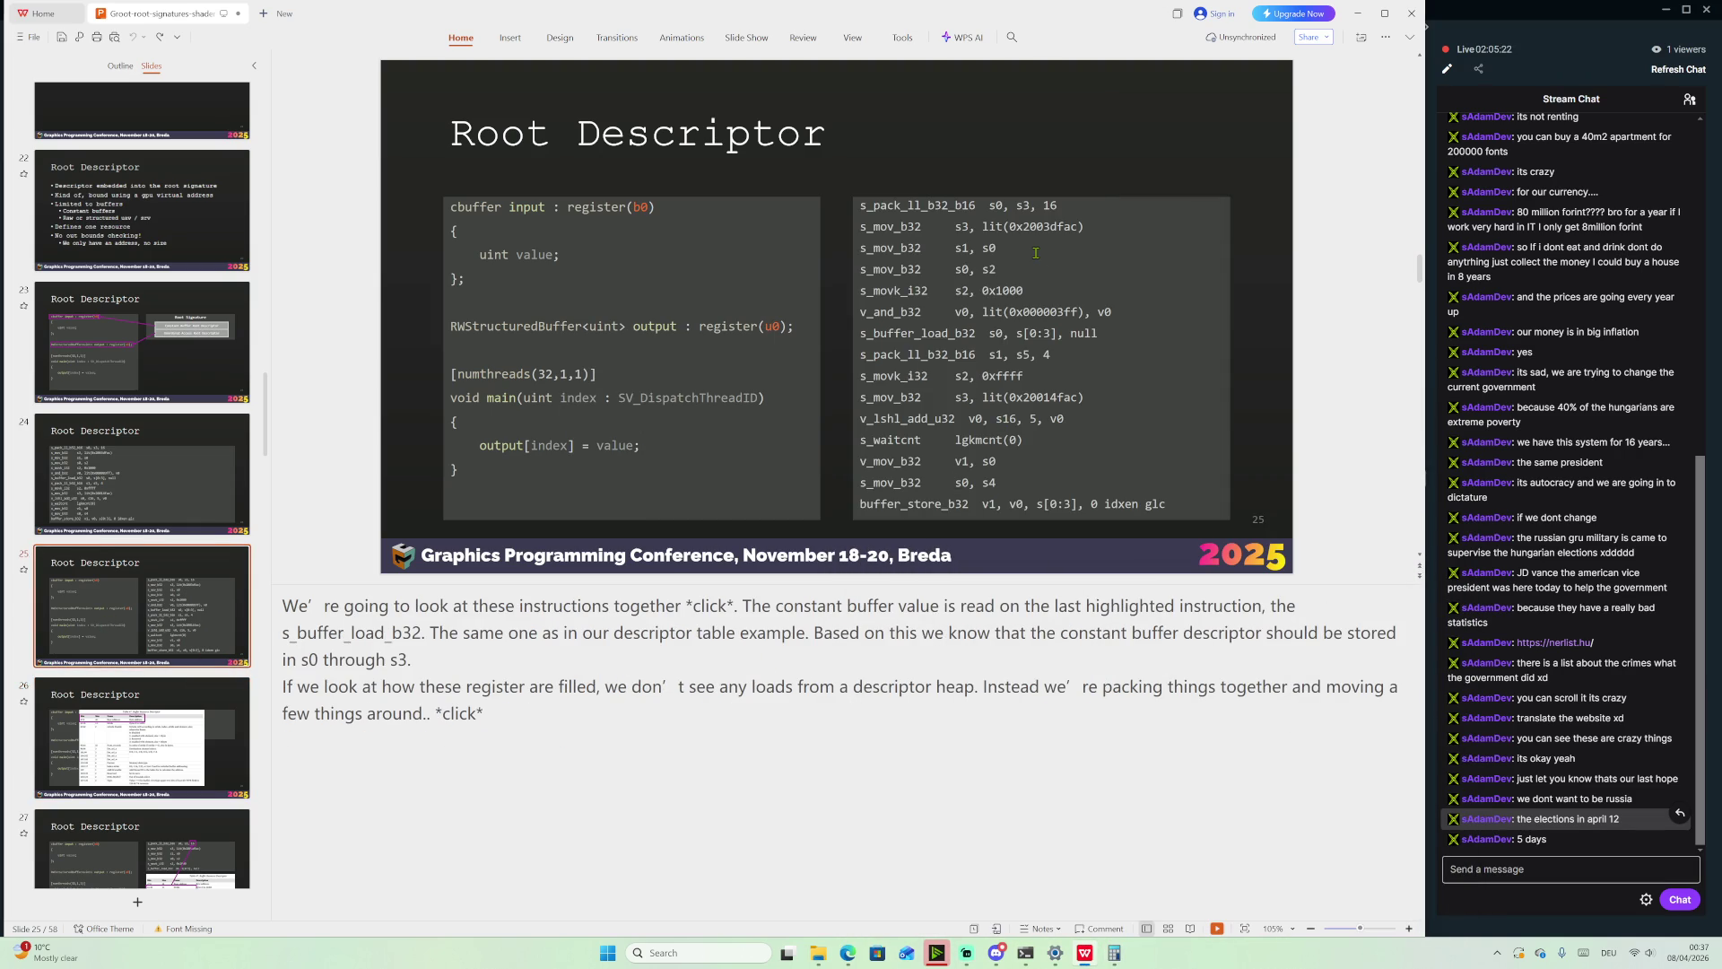
Move the calculator off slide 25's code, clear it to 0, narrow it, then show the ISA PDF
{"action": "mouse_move", "coordinate": [1121, 957]}
{"action": "left_click", "coordinate": [1115, 953]}
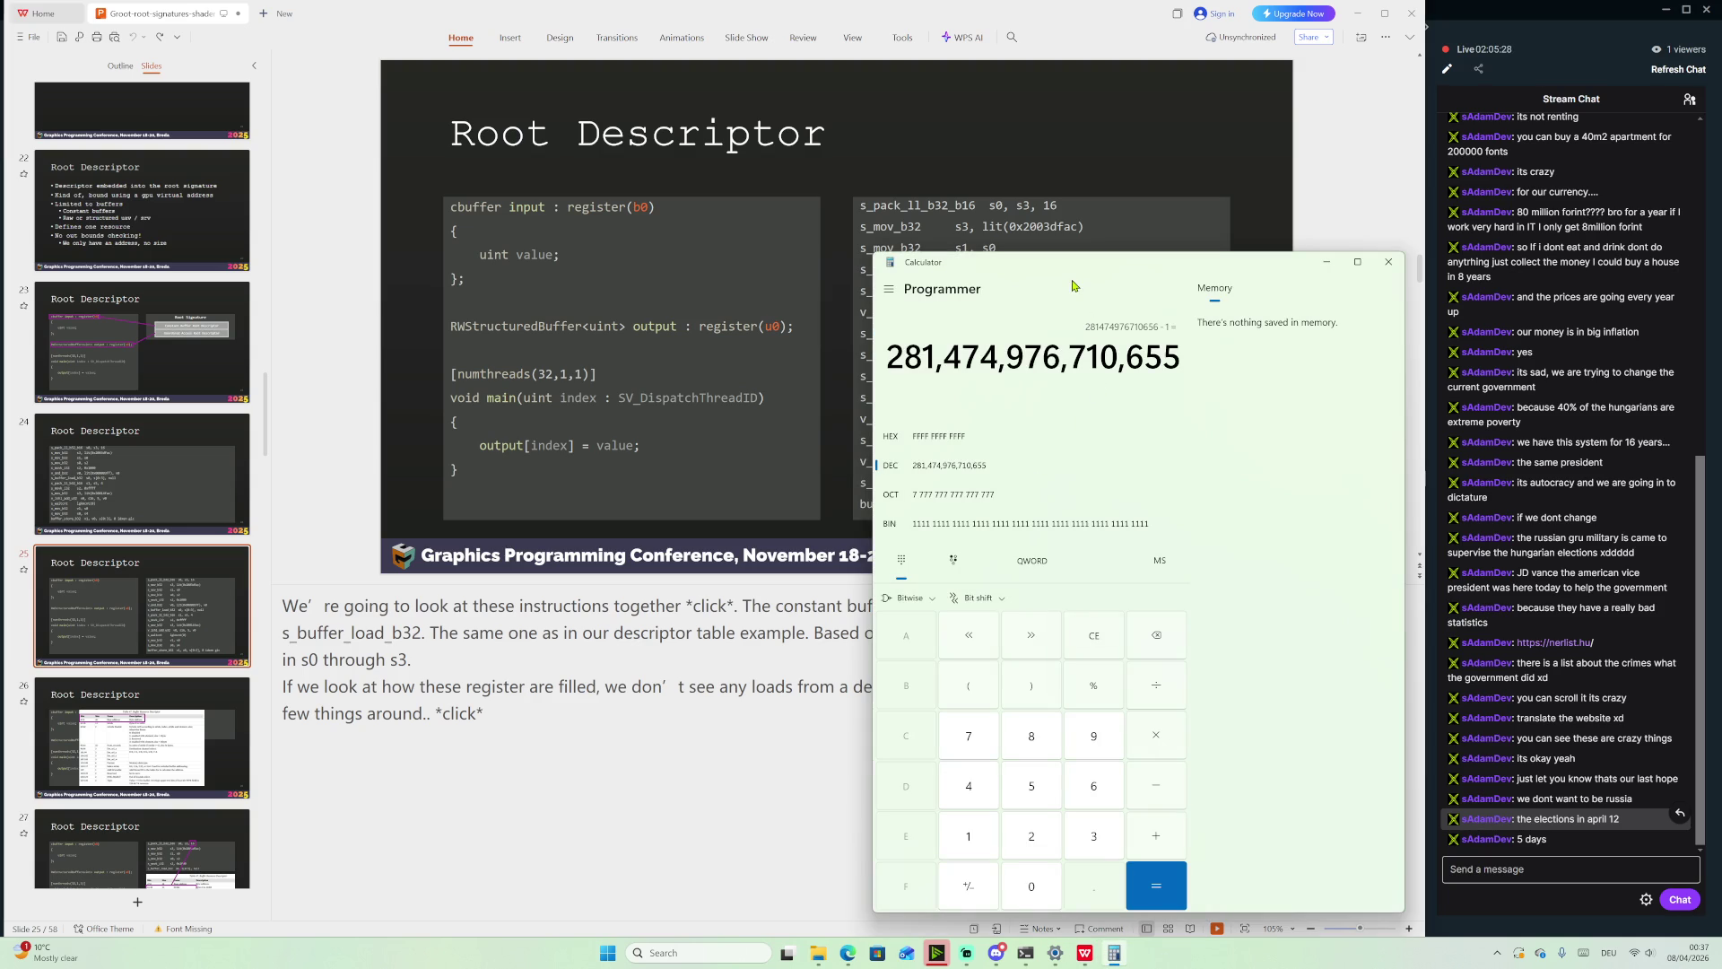
{"action": "mouse_move", "coordinate": [1065, 278]}
{"action": "left_mouse_down"}
{"action": "mouse_move", "coordinate": [1060, 511]}
{"action": "mouse_move", "coordinate": [1110, 564]}
{"action": "mouse_move", "coordinate": [1106, 541]}
{"action": "mouse_move", "coordinate": [1263, 295]}
{"action": "mouse_move", "coordinate": [1286, 218]}
{"action": "mouse_move", "coordinate": [1340, 326]}
{"action": "mouse_move", "coordinate": [1270, 295]}
{"action": "left_mouse_up"}
{"action": "left_click", "coordinate": [1295, 664]}
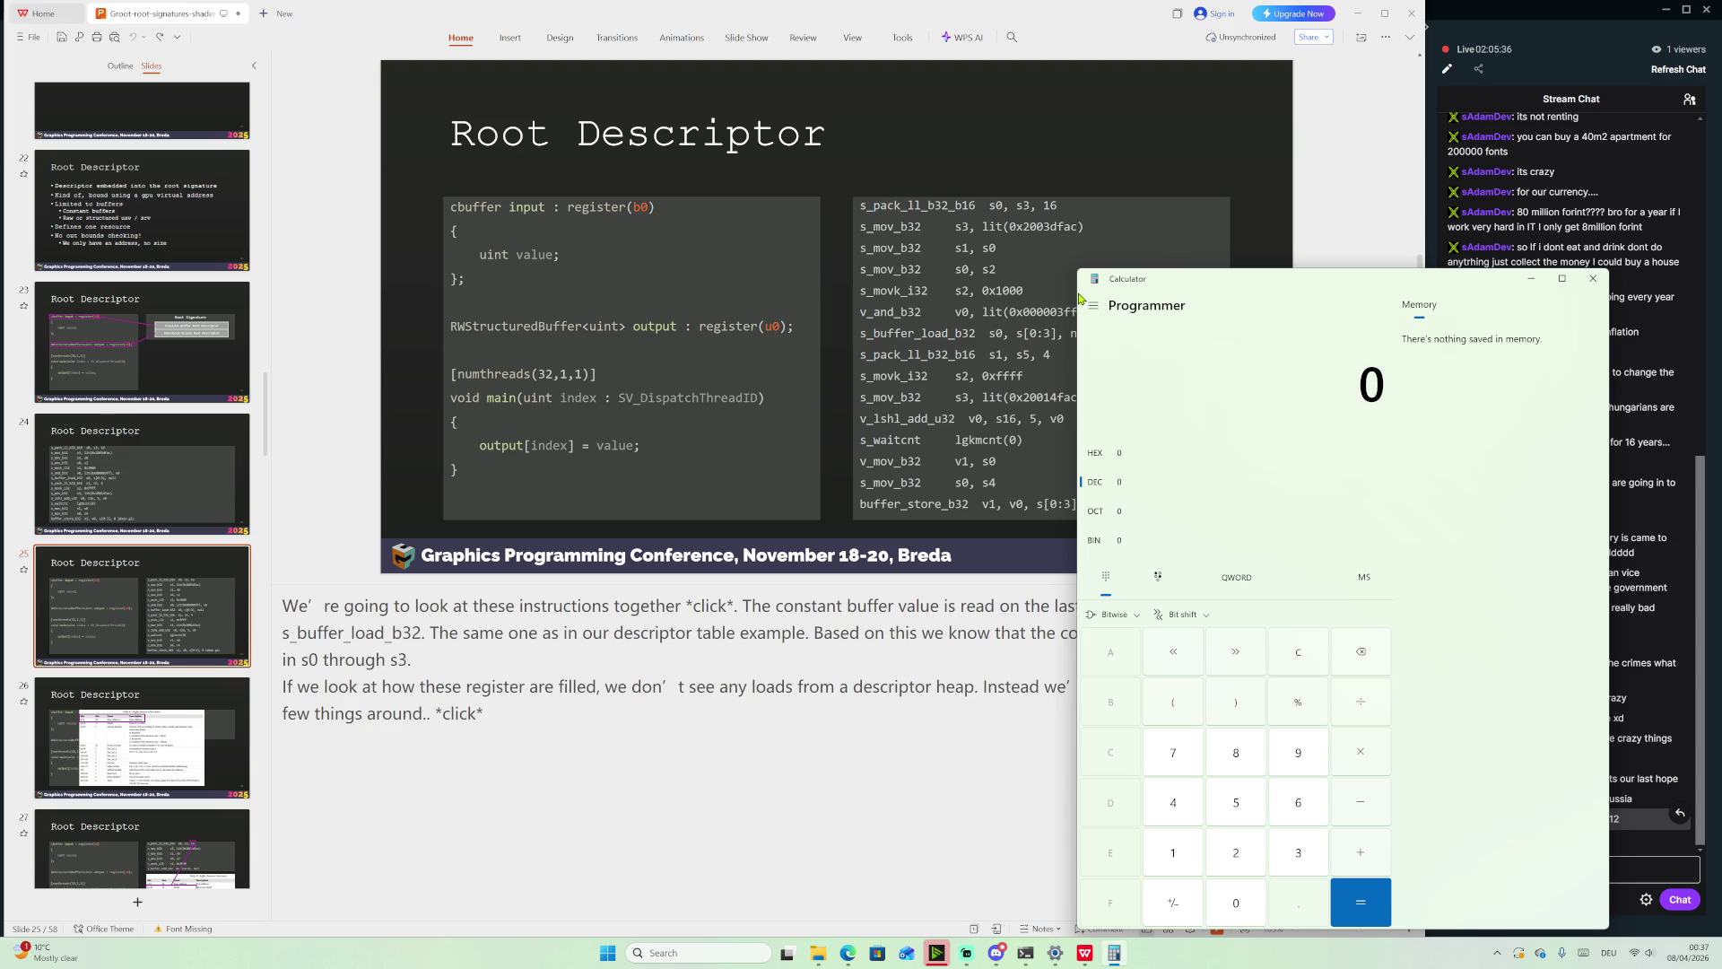
{"action": "left_click_drag", "start_coordinate": [1078, 299], "coordinate": [1277, 299]}
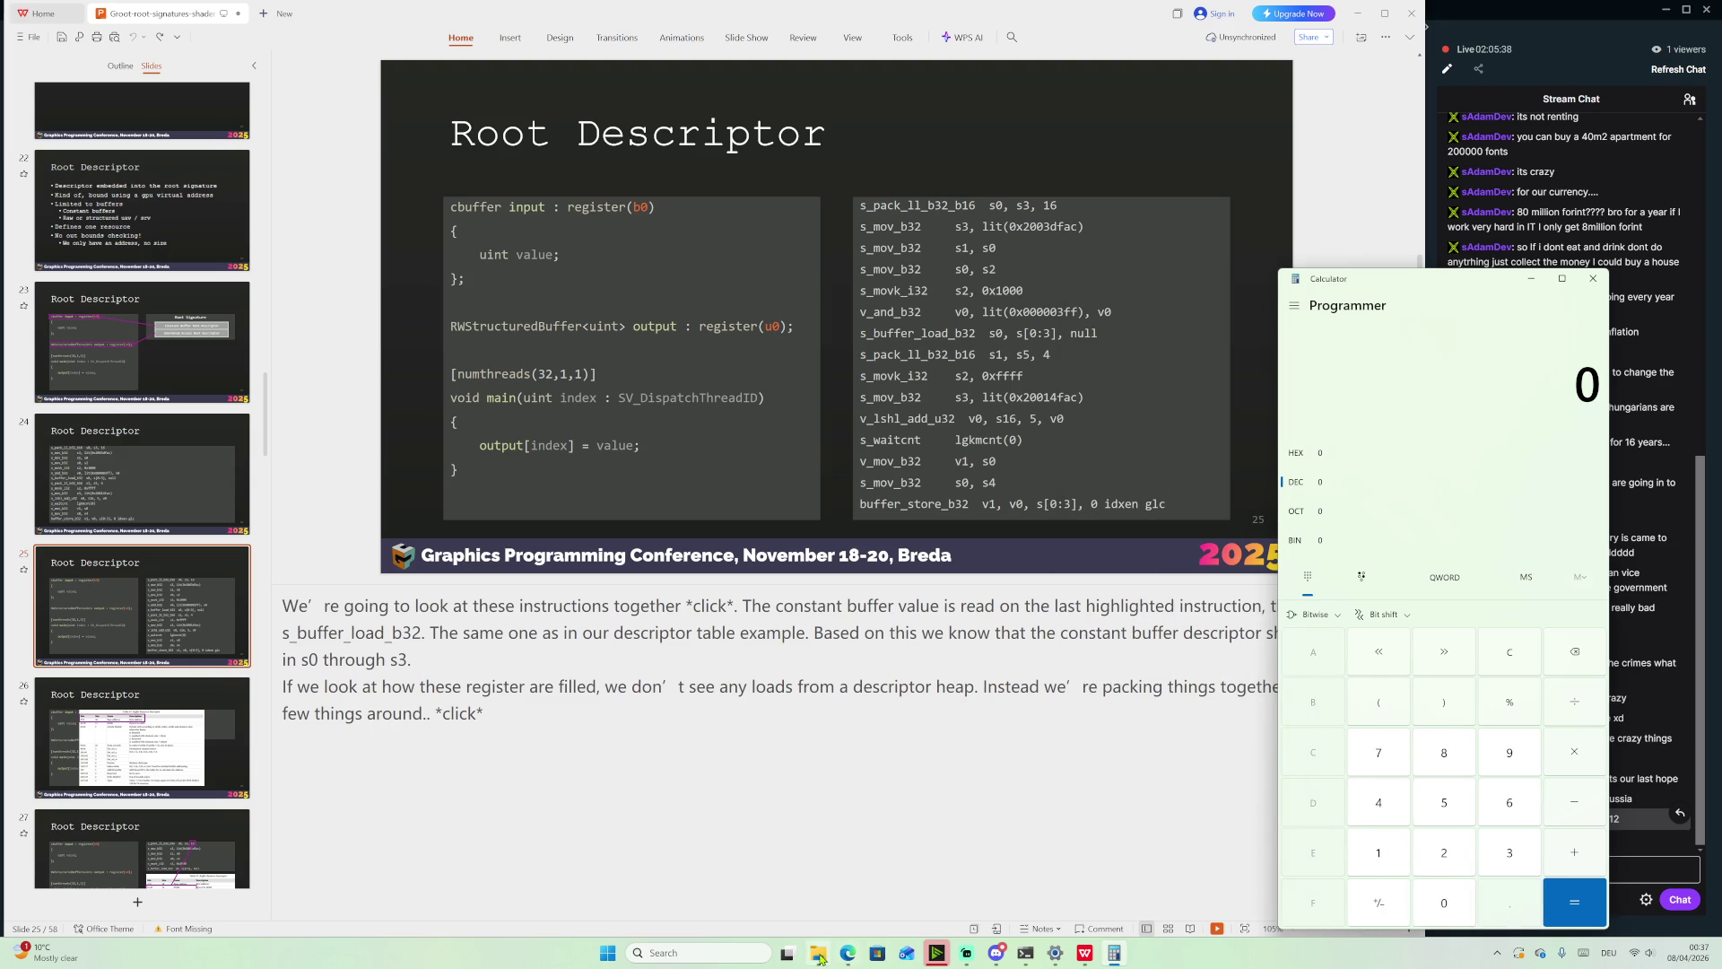
{"action": "left_click", "coordinate": [875, 956]}
{"action": "left_click", "coordinate": [871, 959]}
{"action": "left_click", "coordinate": [852, 956]}
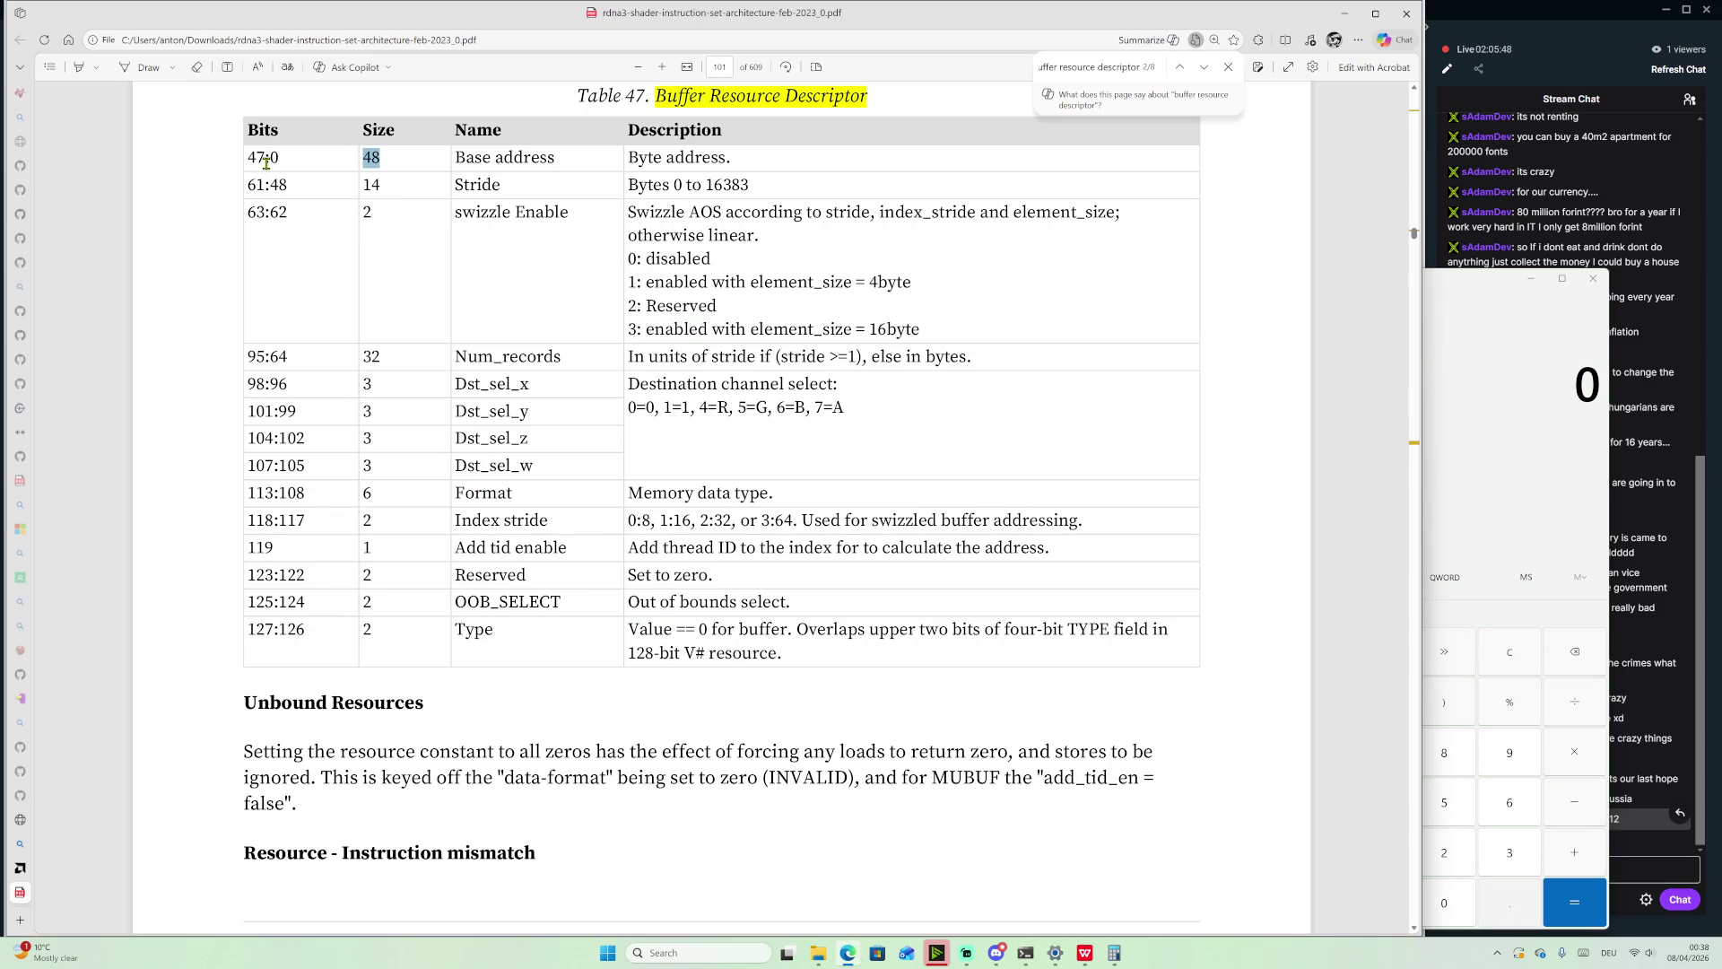
Mark Base address bits 47:0 in Table 47, then return to the Root Descriptor slide
{"action": "left_click_drag", "start_coordinate": [282, 164], "coordinate": [251, 162]}
{"action": "left_click", "coordinate": [1447, 299]}
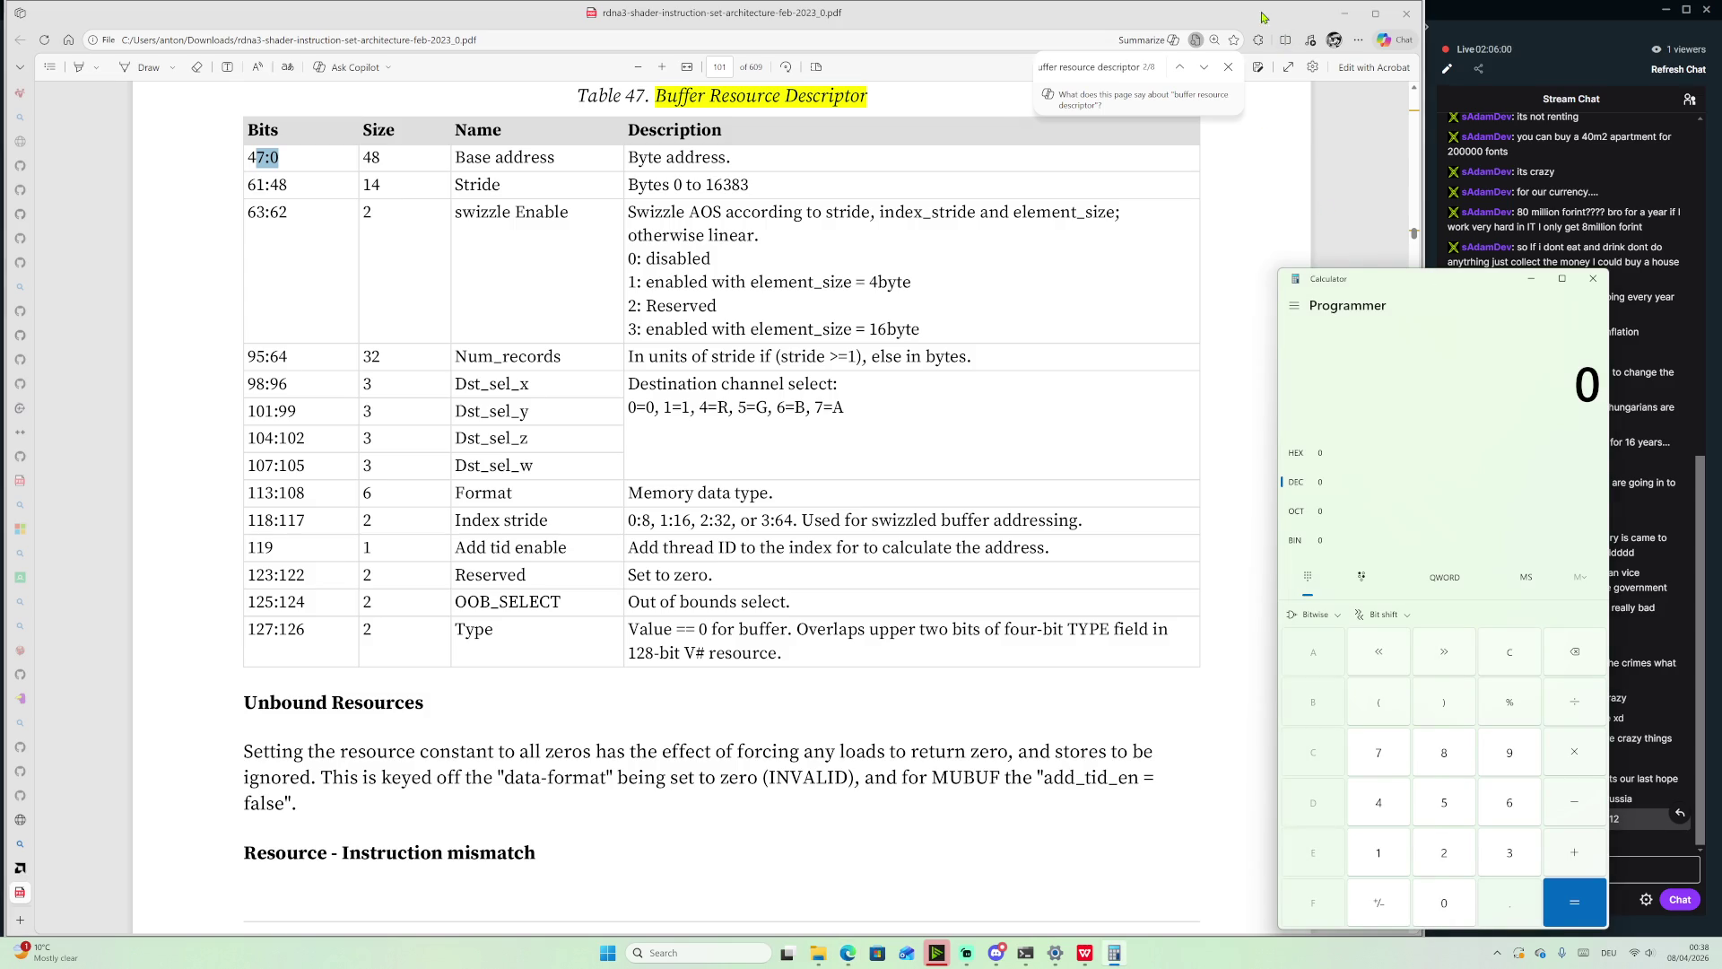
{"action": "left_click", "coordinate": [1290, 75]}
{"action": "mouse_move", "coordinate": [1114, 954]}
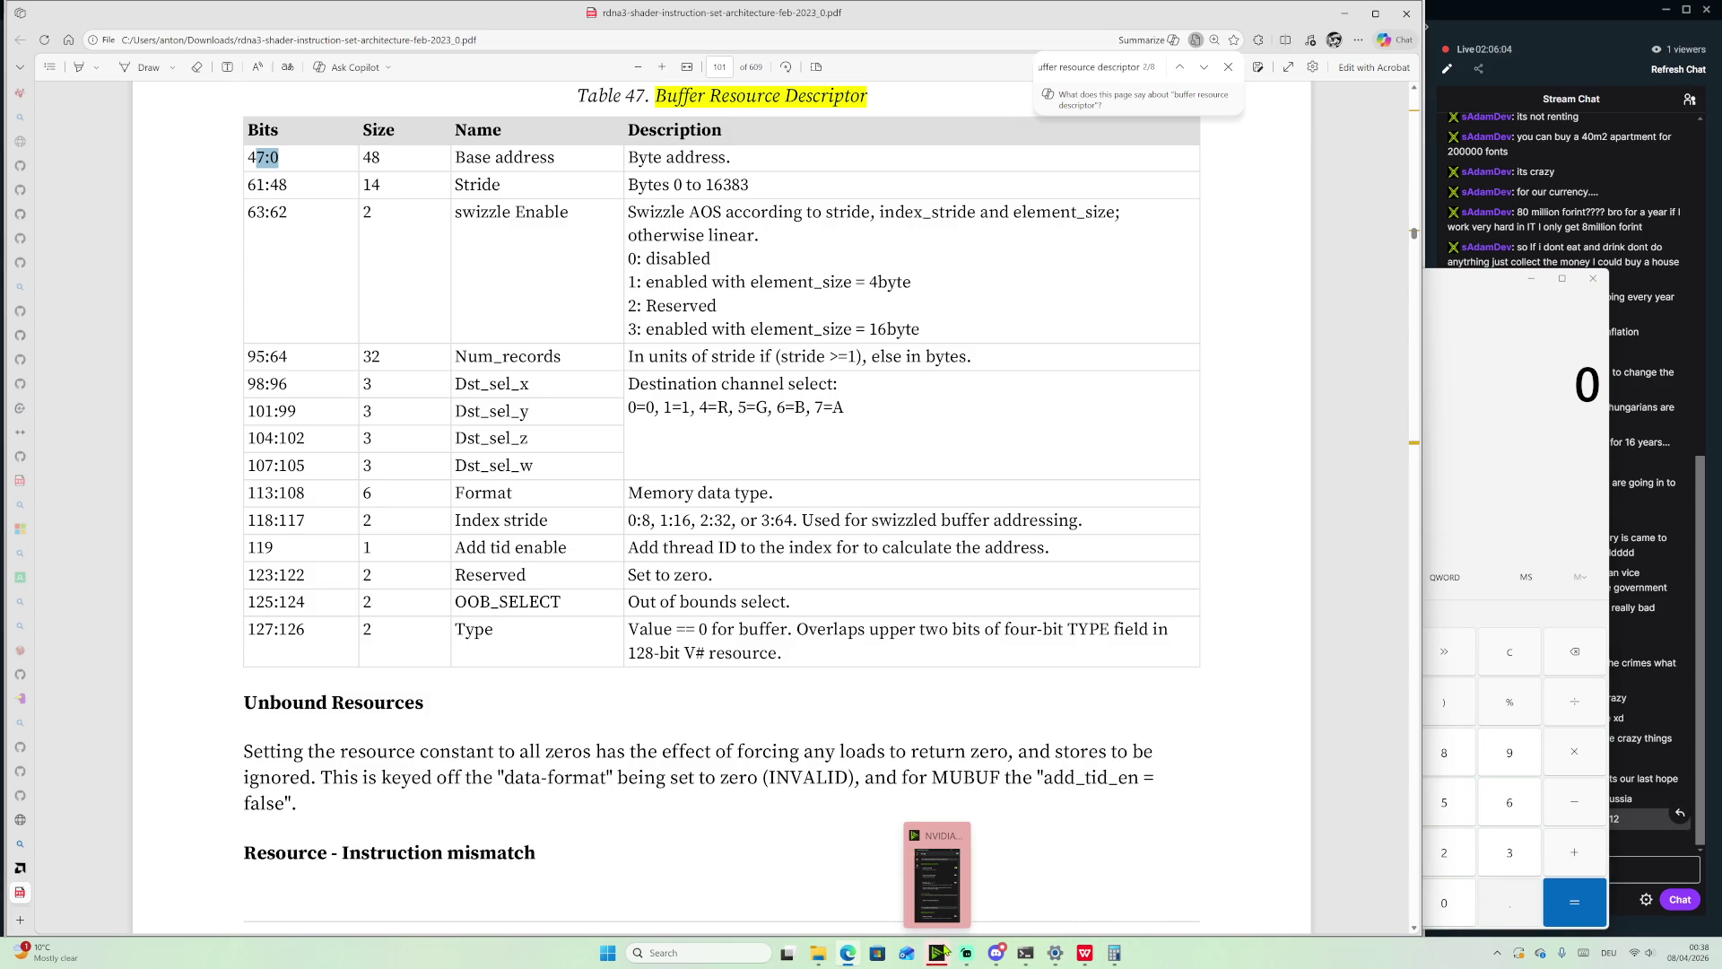
{"action": "left_click", "coordinate": [1084, 953]}
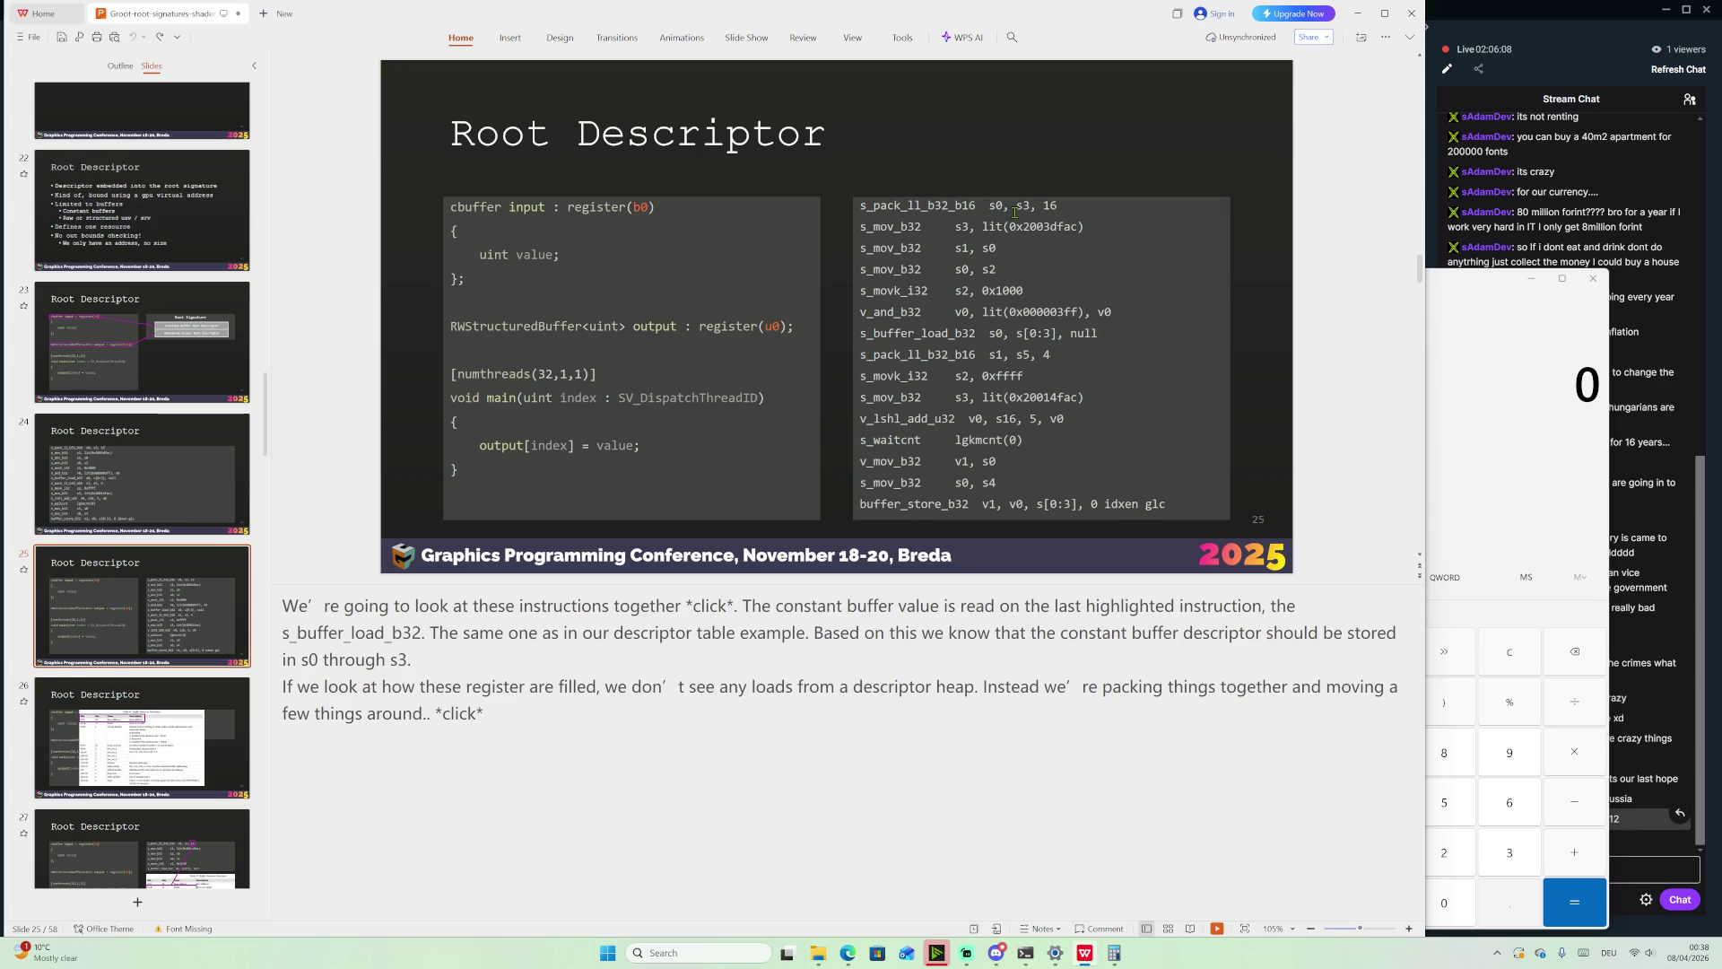
Select the 0x2003dfac literal in the s_mov_b32 s3 line and paste it into Calculator
{"action": "double_click", "coordinate": [1022, 207]}
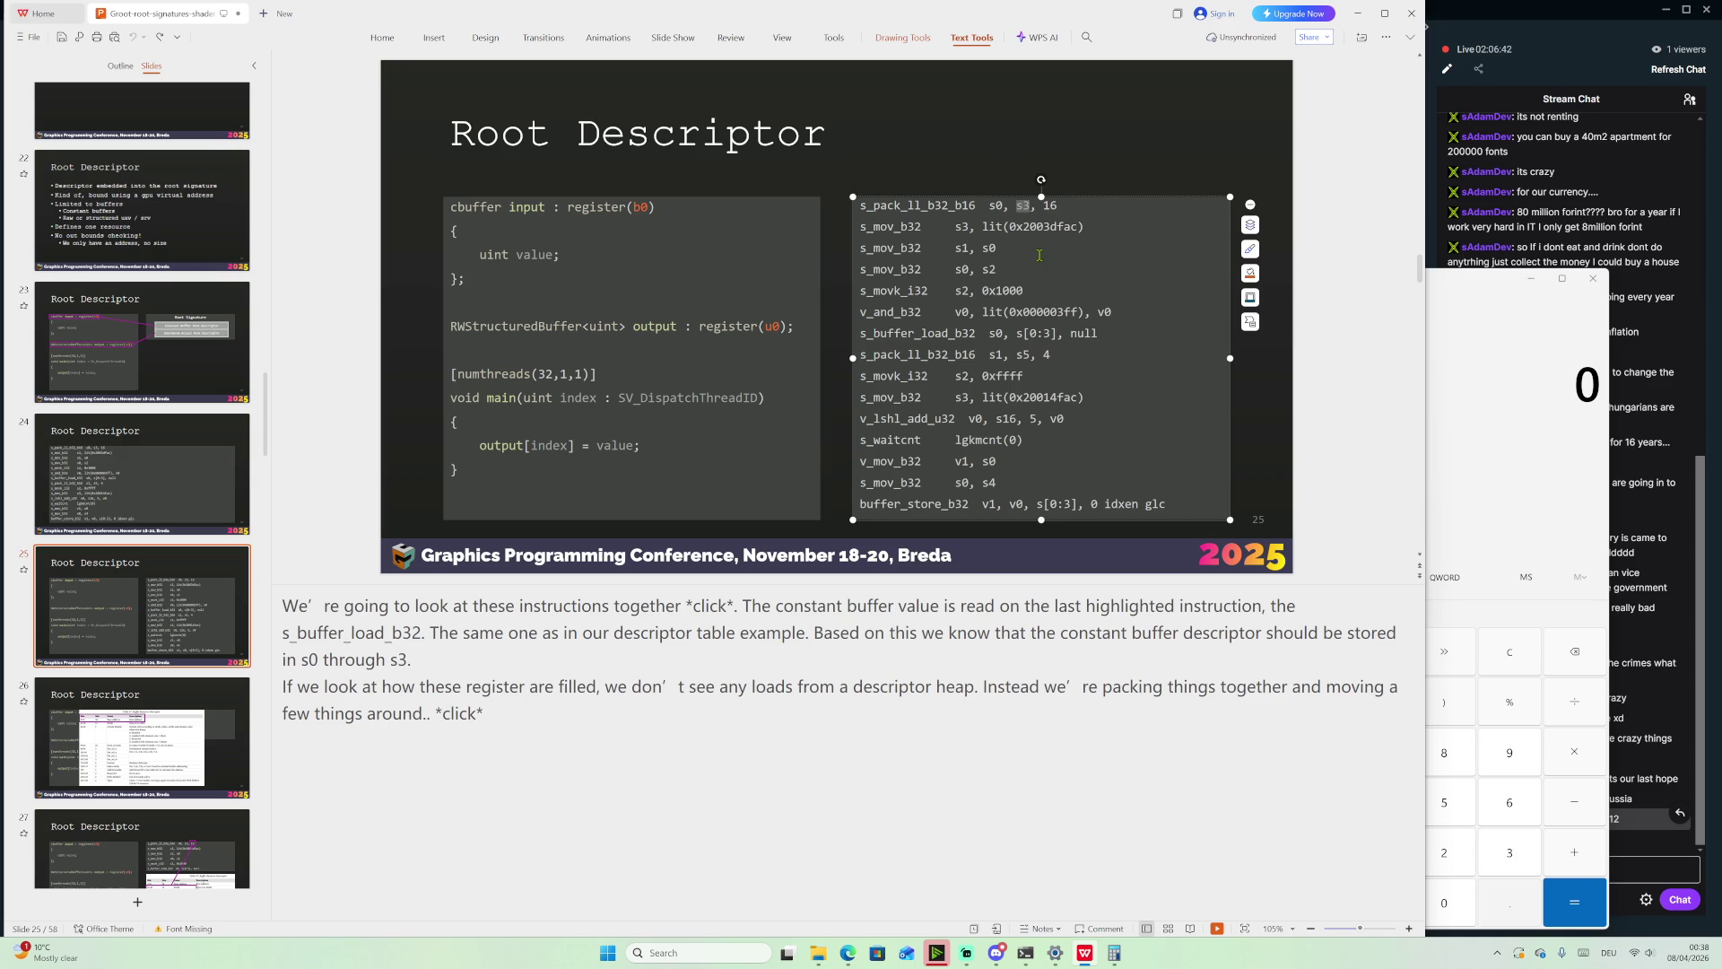
{"action": "left_click", "coordinate": [1028, 226]}
{"action": "left_click_drag", "start_coordinate": [1009, 226], "coordinate": [1079, 227]}
{"action": "left_click", "coordinate": [1487, 289]}
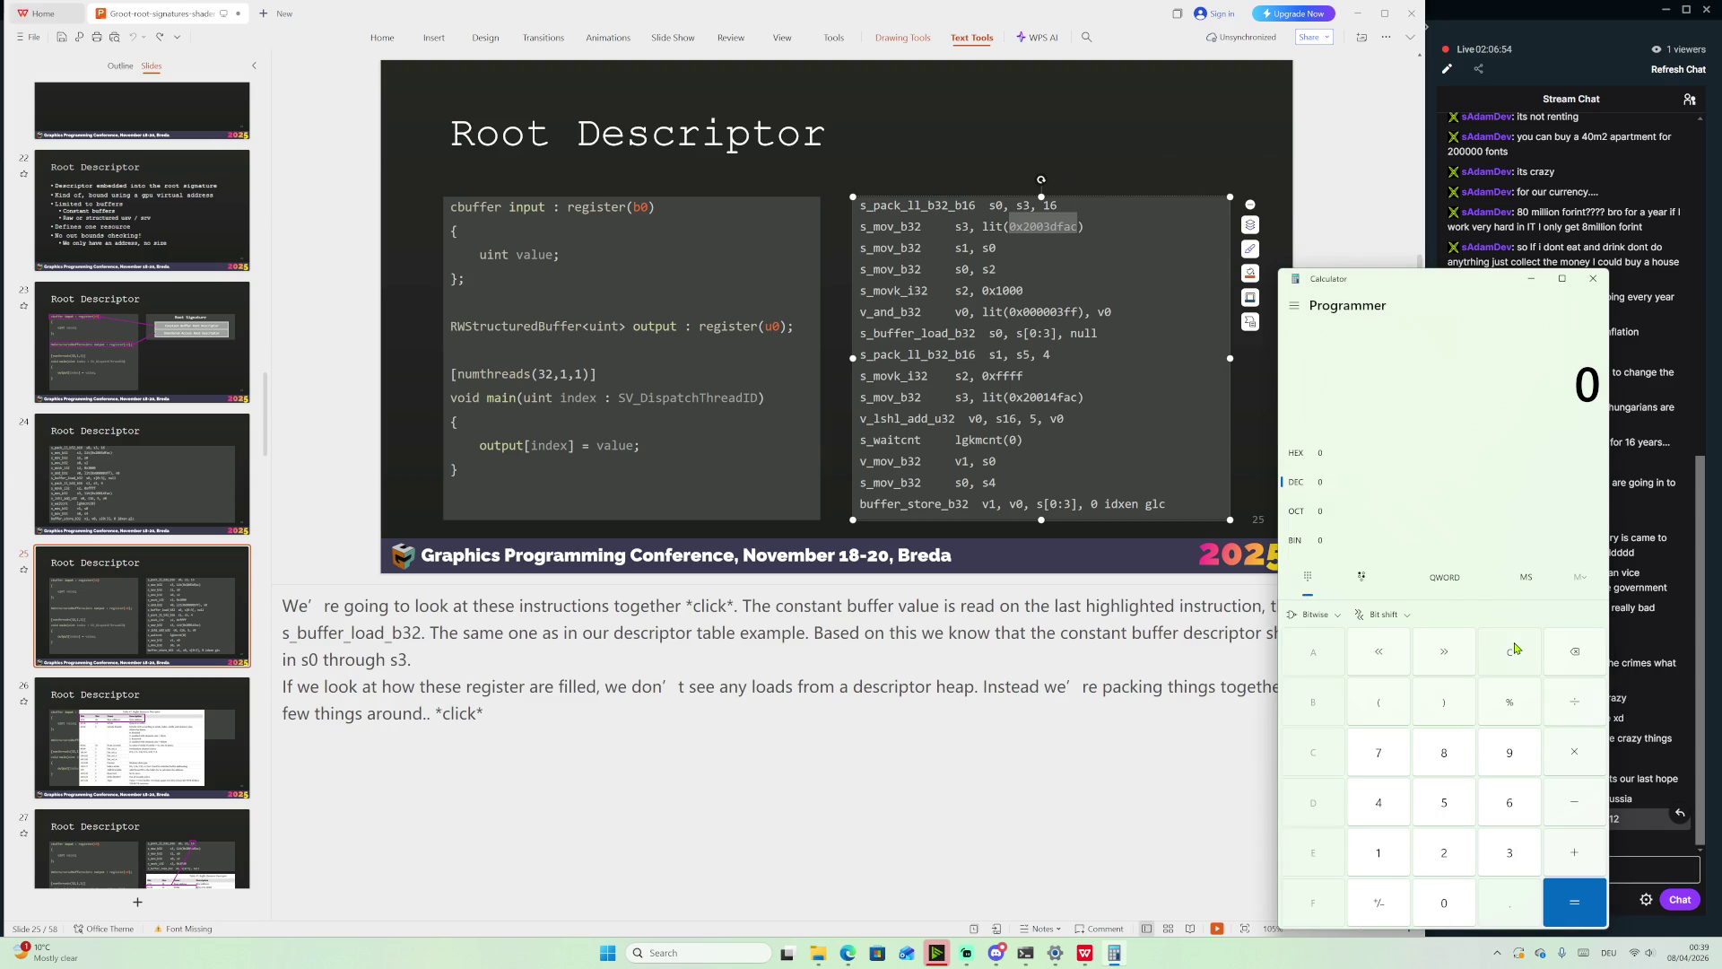
{"action": "key", "text": "ctrl+v"}
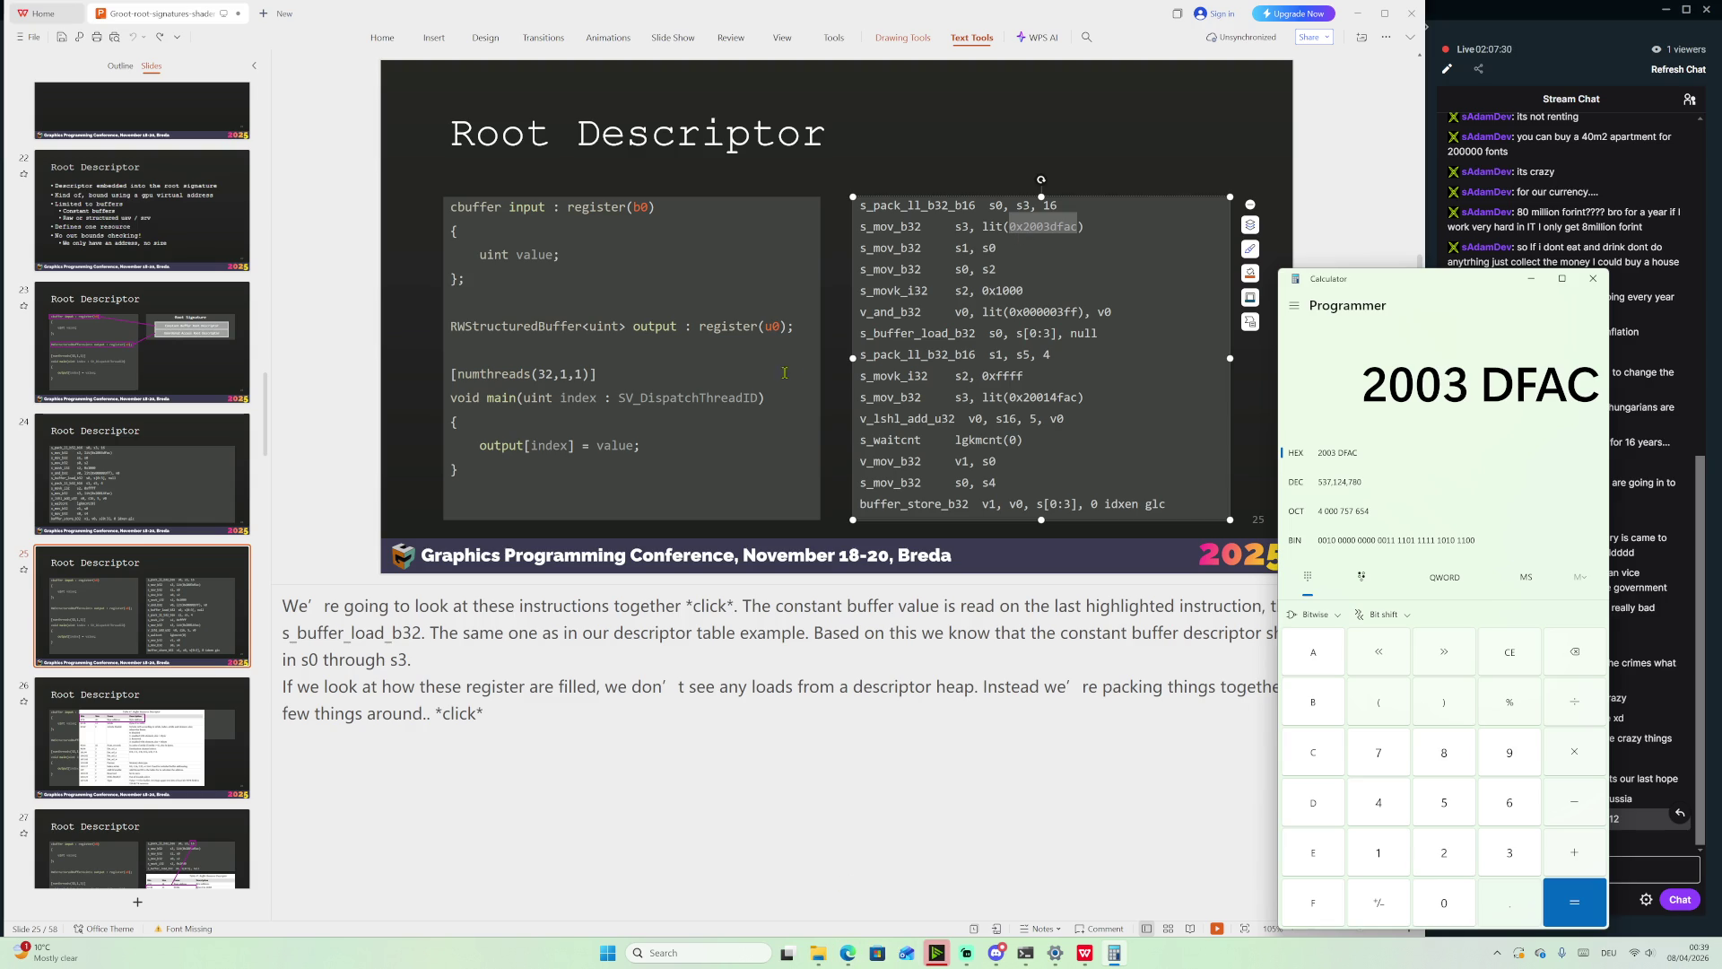
Select the 0x1000 literal in the s_movk_i32 line, then bring the ISA PDF table forward
{"action": "mouse_move", "coordinate": [972, 948]}
{"action": "left_click", "coordinate": [955, 290]}
{"action": "left_click_drag", "start_coordinate": [1023, 290], "coordinate": [982, 289]}
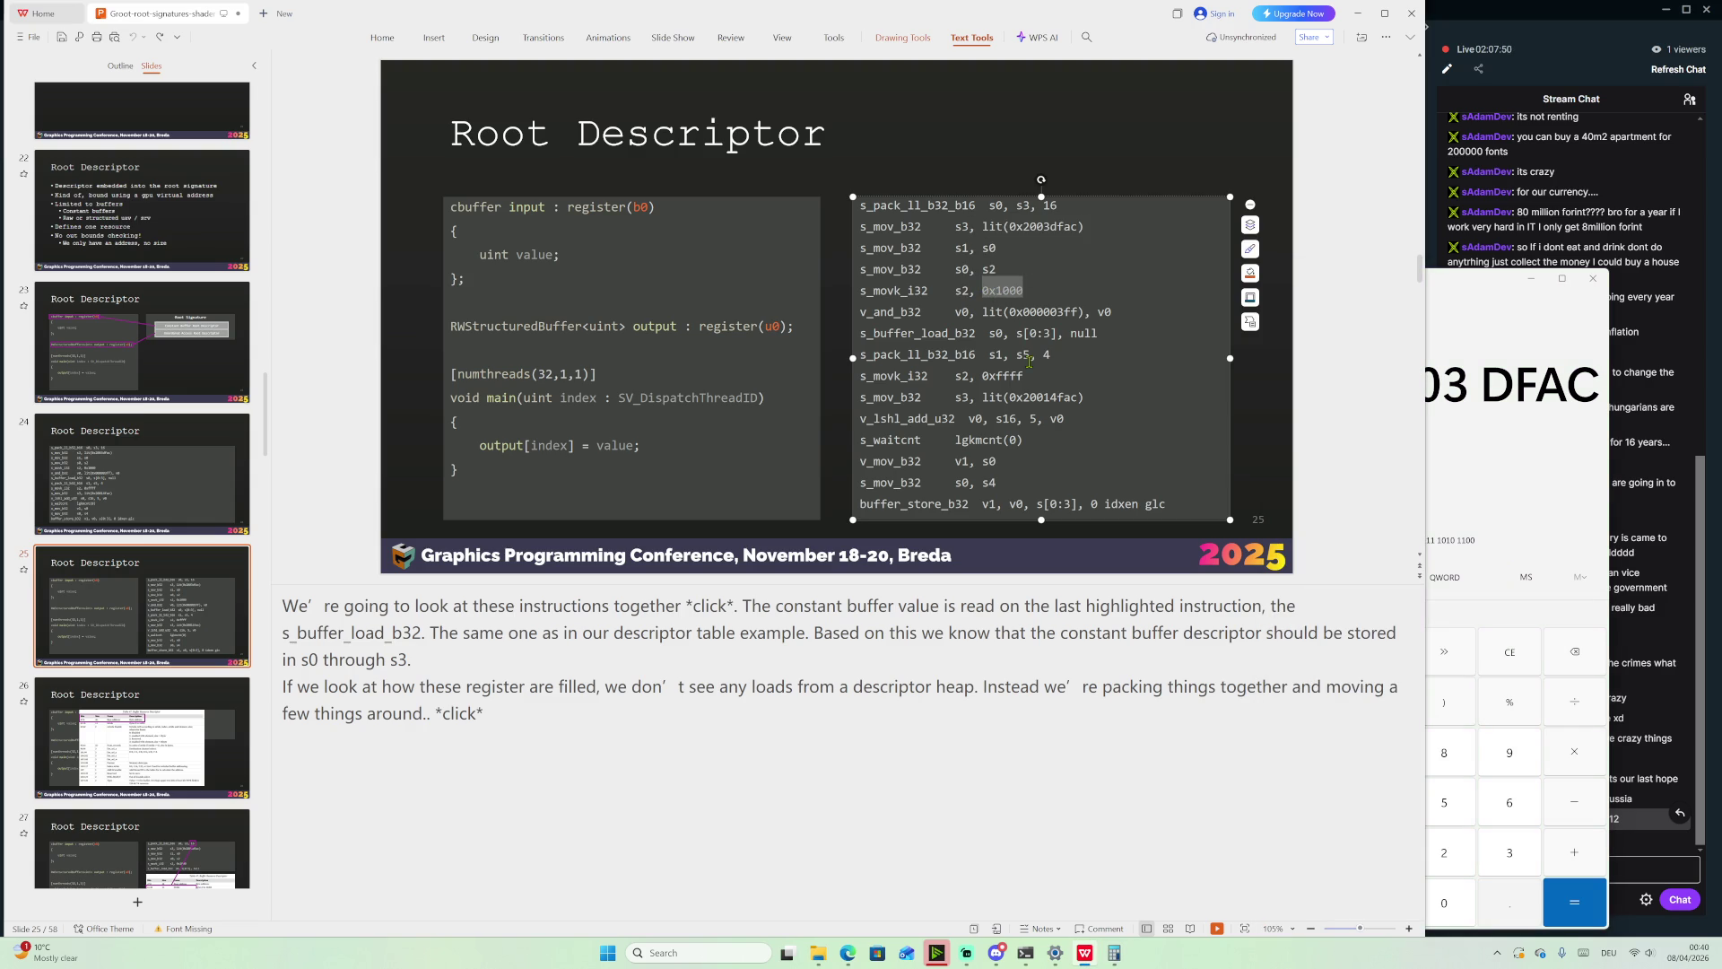
{"action": "mouse_move", "coordinate": [1055, 955]}
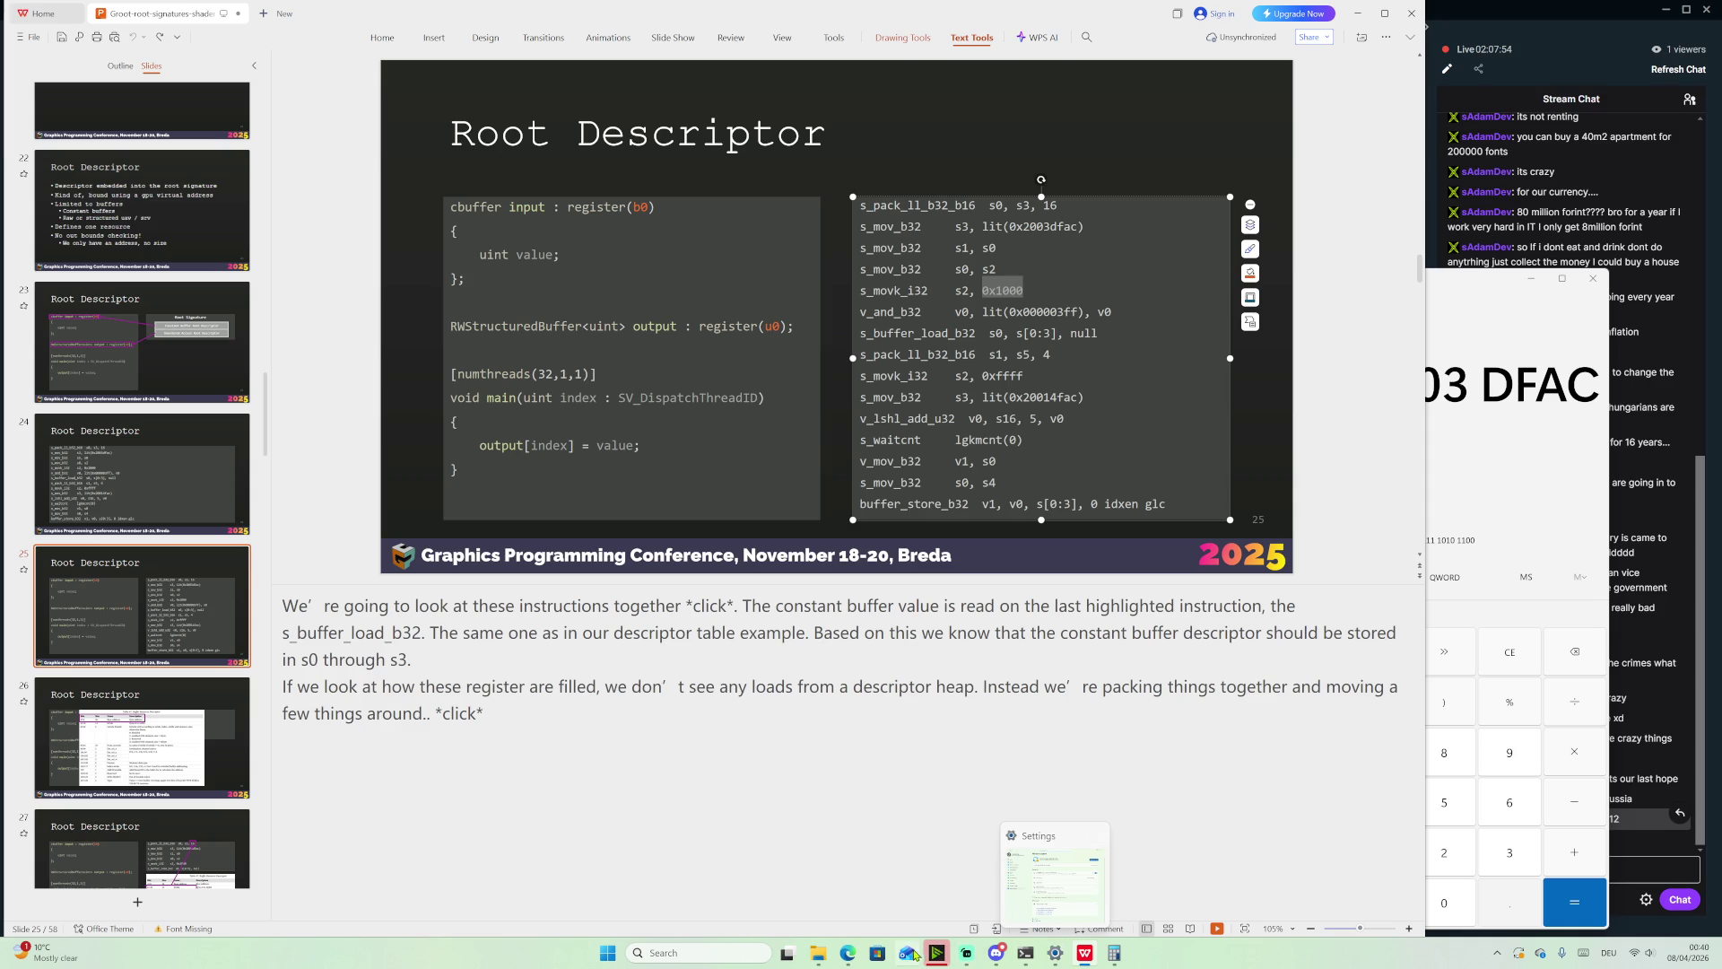
{"action": "left_click", "coordinate": [850, 958]}
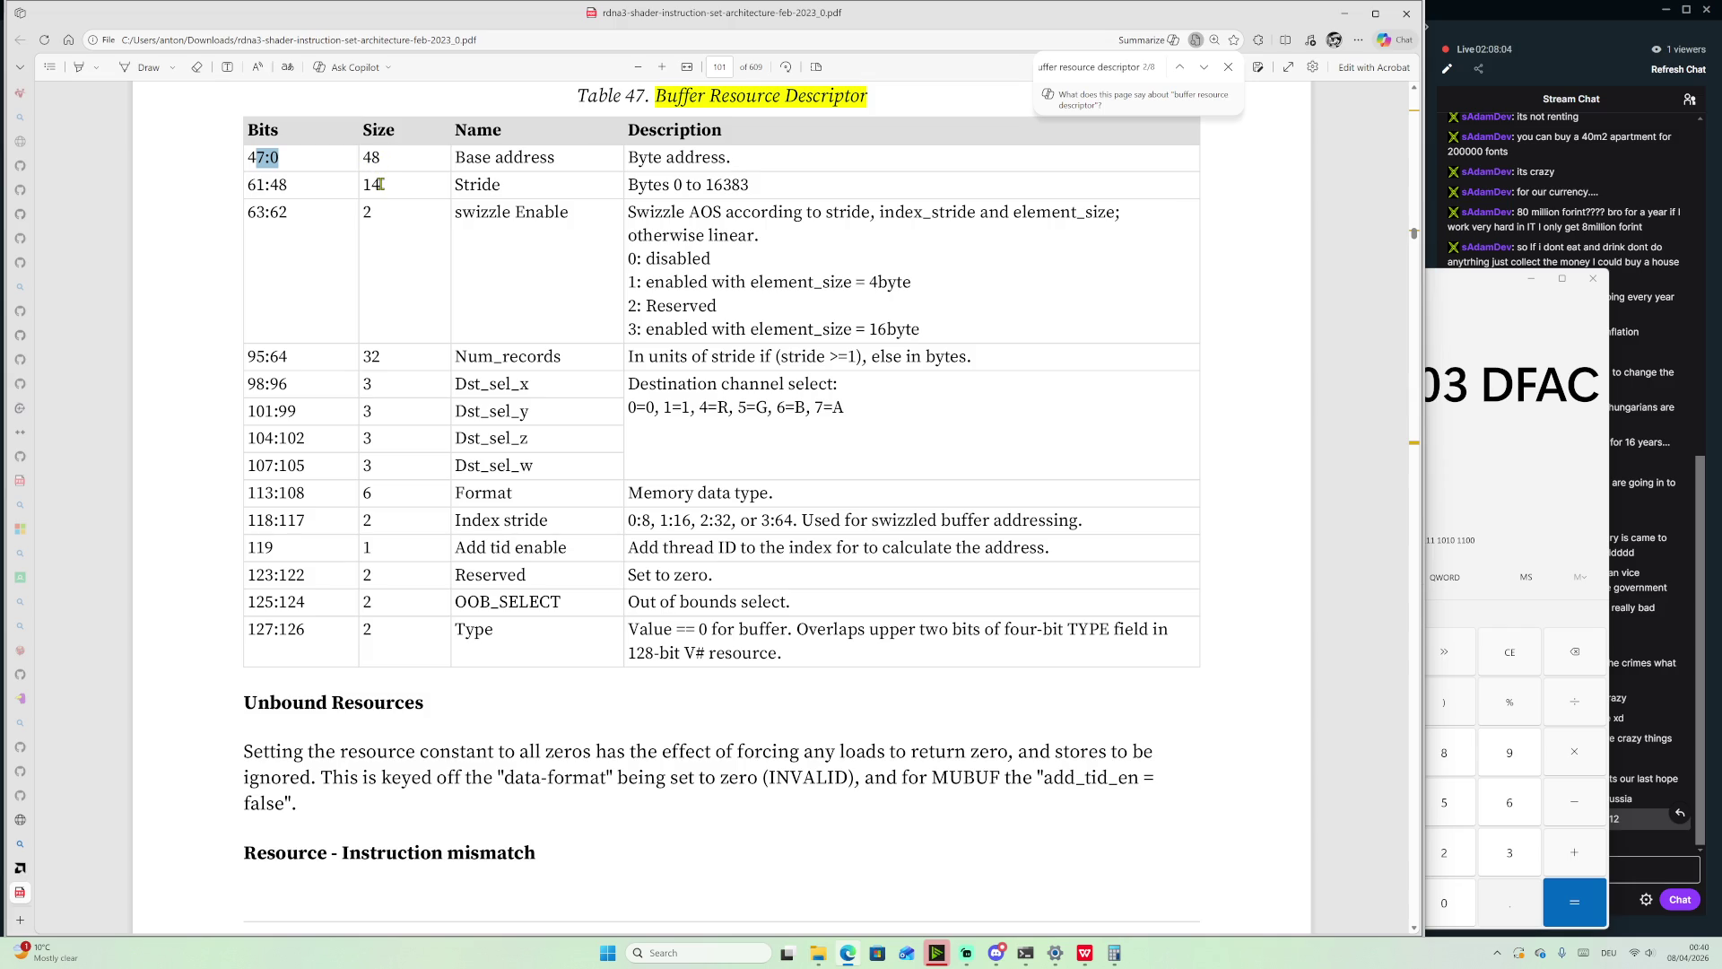
Mark the Base address, Stride and swizzle rows, then the 32-bit Num_records size
{"action": "left_click_drag", "start_coordinate": [381, 222], "coordinate": [346, 157]}
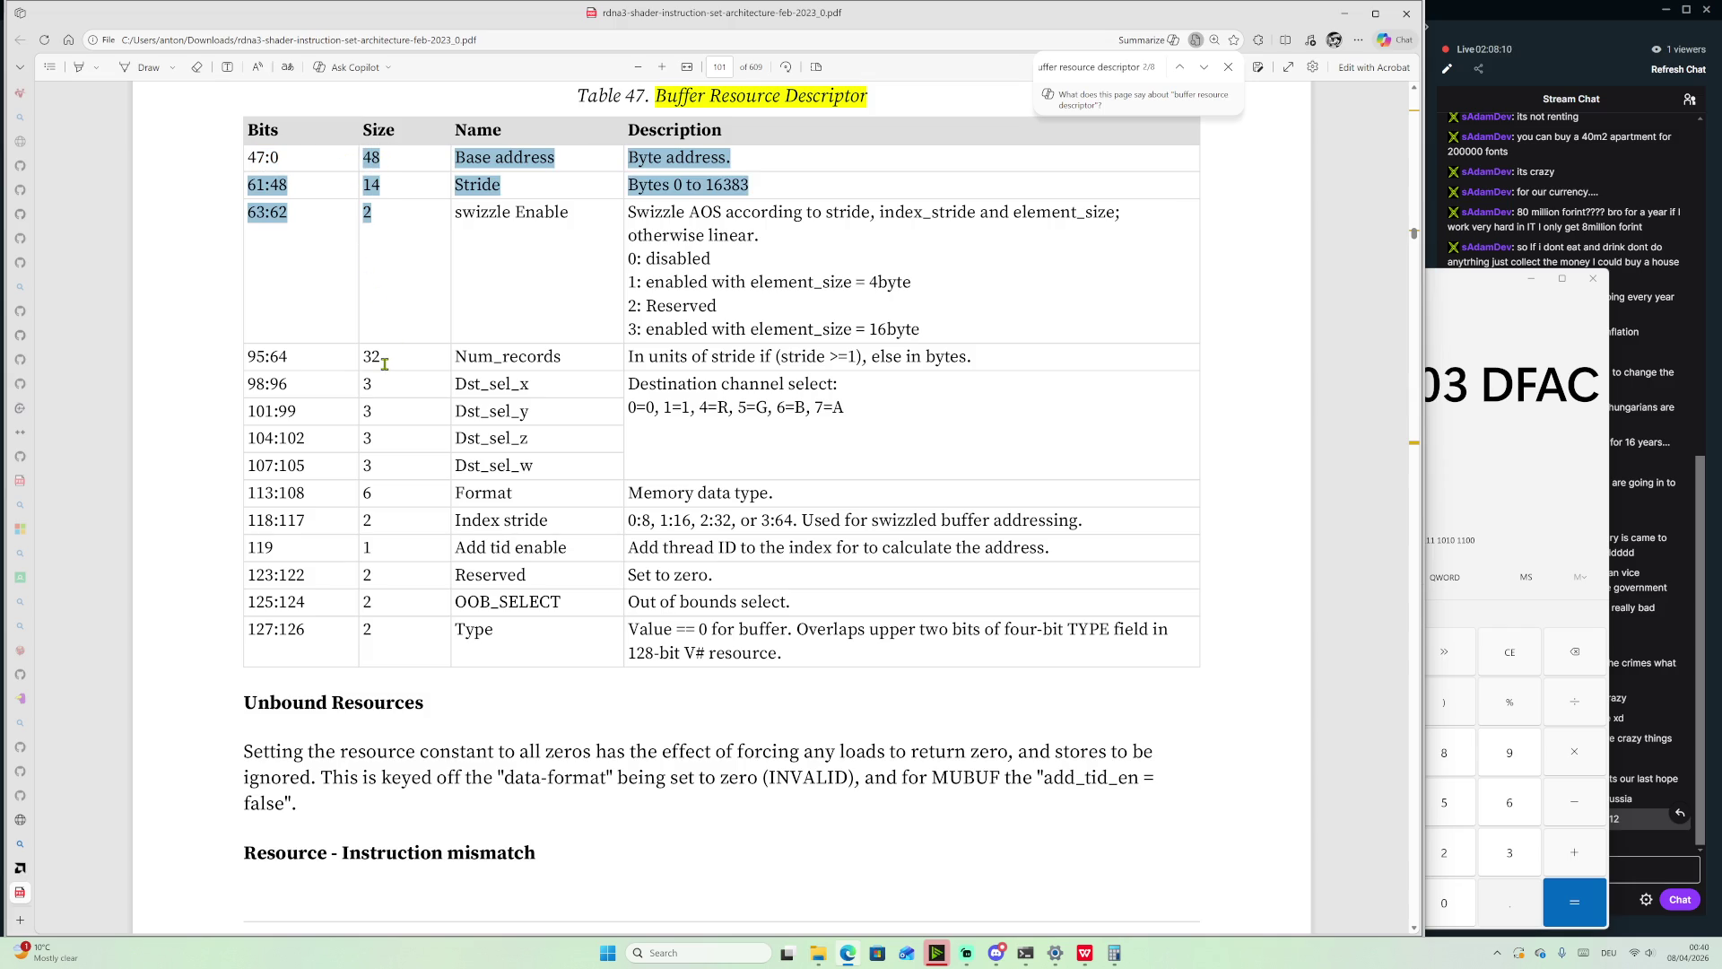
{"action": "left_click", "coordinate": [384, 363]}
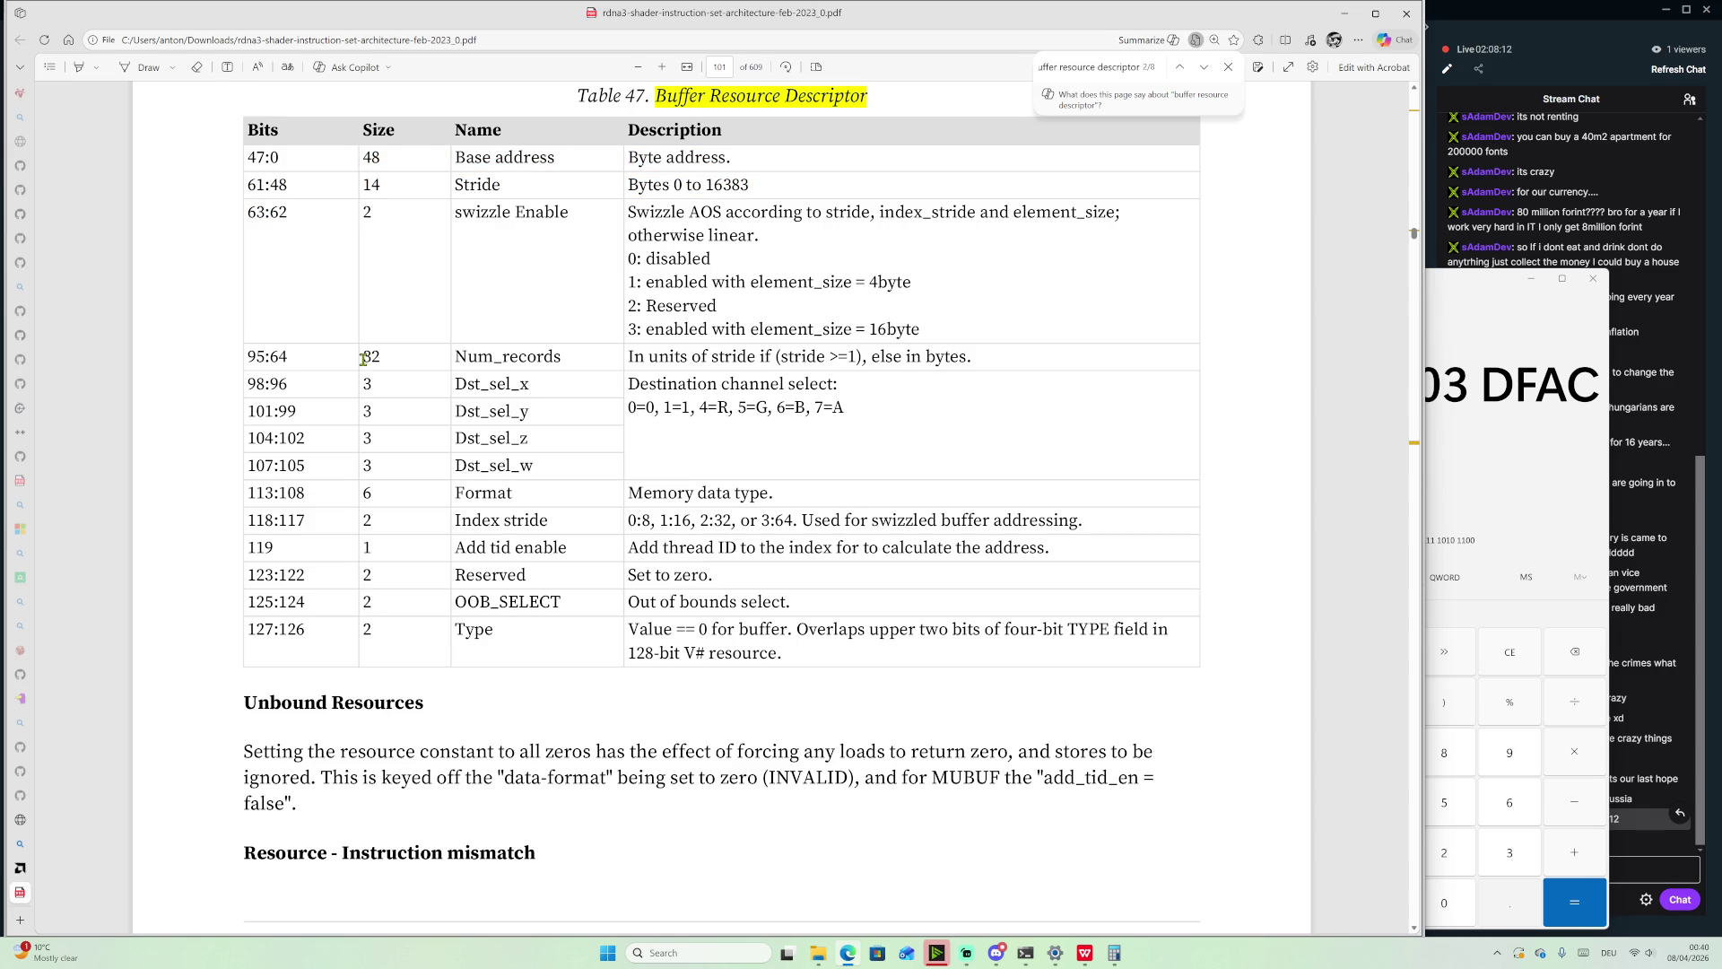
{"action": "left_click_drag", "start_coordinate": [363, 358], "coordinate": [394, 359]}
Mark rows Dst_sel_x through OOB_SELECT and shrink the PDF into a floating window over the slide
{"action": "mouse_move", "coordinate": [367, 382]}
{"action": "left_mouse_down"}
{"action": "mouse_move", "coordinate": [421, 492]}
{"action": "mouse_move", "coordinate": [431, 656]}
{"action": "left_mouse_up"}
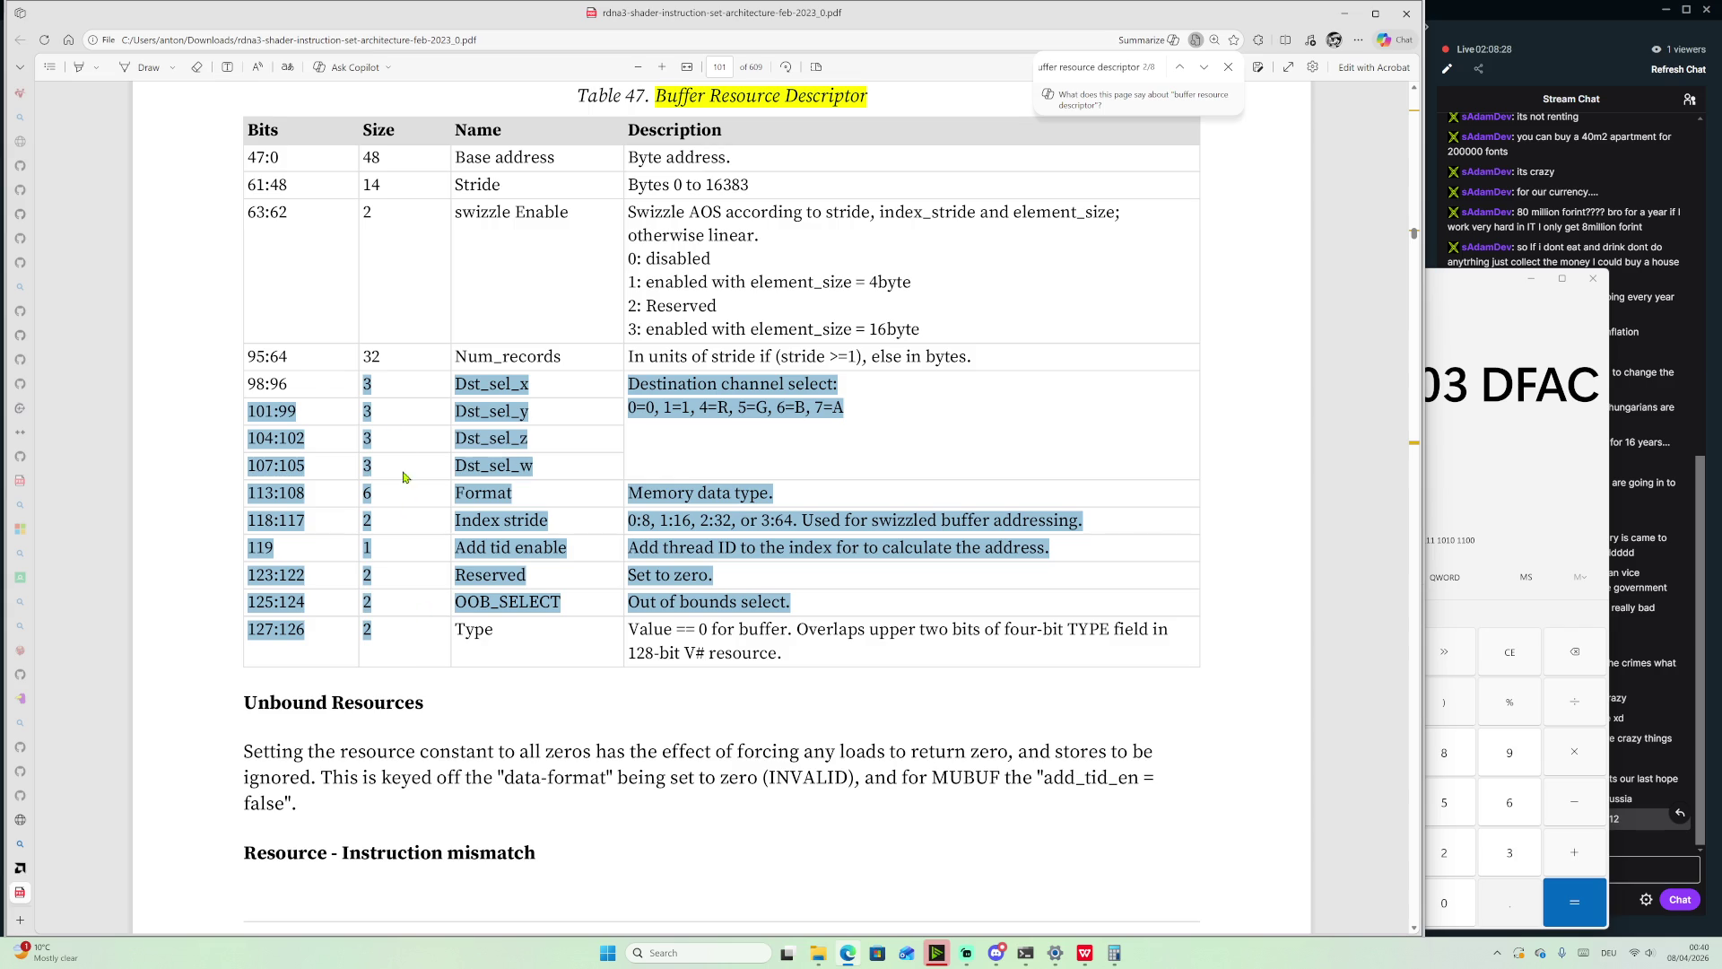
{"action": "mouse_move", "coordinate": [363, 383]}
{"action": "left_mouse_down"}
{"action": "mouse_move", "coordinate": [446, 604]}
{"action": "mouse_move", "coordinate": [439, 638]}
{"action": "left_mouse_up"}
{"action": "left_click_drag", "start_coordinate": [1281, 11], "coordinate": [1192, 572]}
{"action": "left_click_drag", "start_coordinate": [953, 400], "coordinate": [933, 461]}
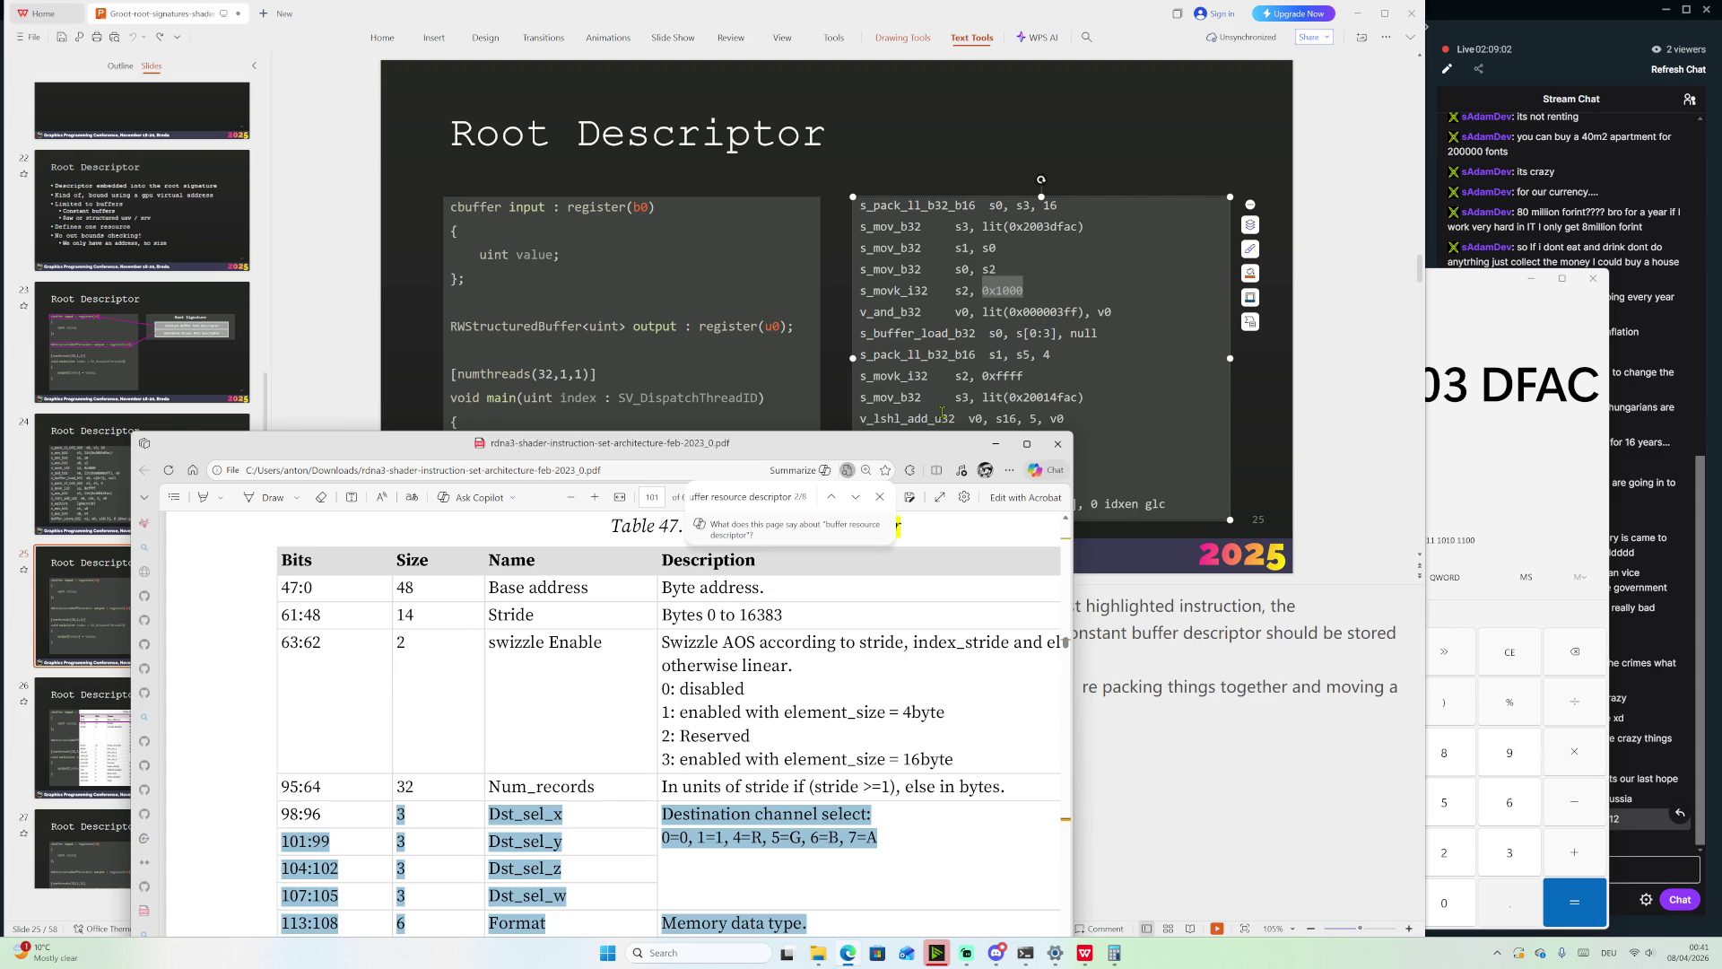
Move the PDF window up, put the Root Descriptor slide in front, and mark s0, s3 in the first code line
{"action": "mouse_move", "coordinate": [870, 456]}
{"action": "left_mouse_down"}
{"action": "mouse_move", "coordinate": [1076, 177]}
{"action": "mouse_move", "coordinate": [1095, 123]}
{"action": "mouse_move", "coordinate": [1117, 121]}
{"action": "mouse_move", "coordinate": [848, 151]}
{"action": "left_mouse_up"}
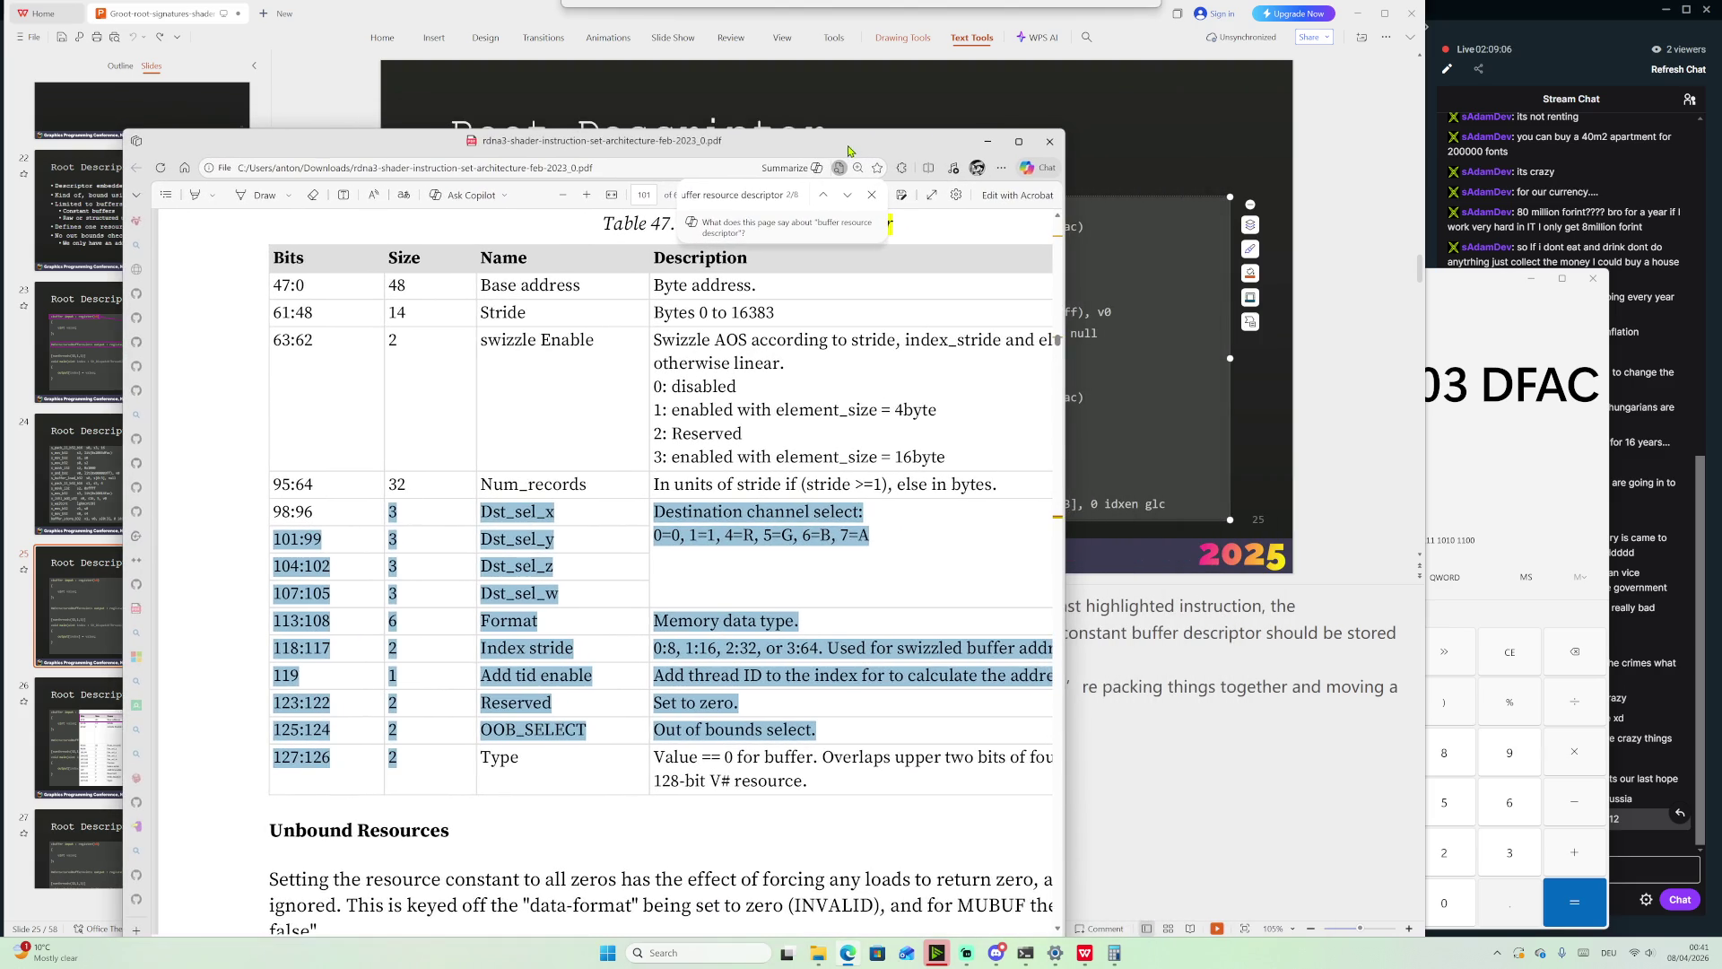
{"action": "left_click", "coordinate": [1083, 33]}
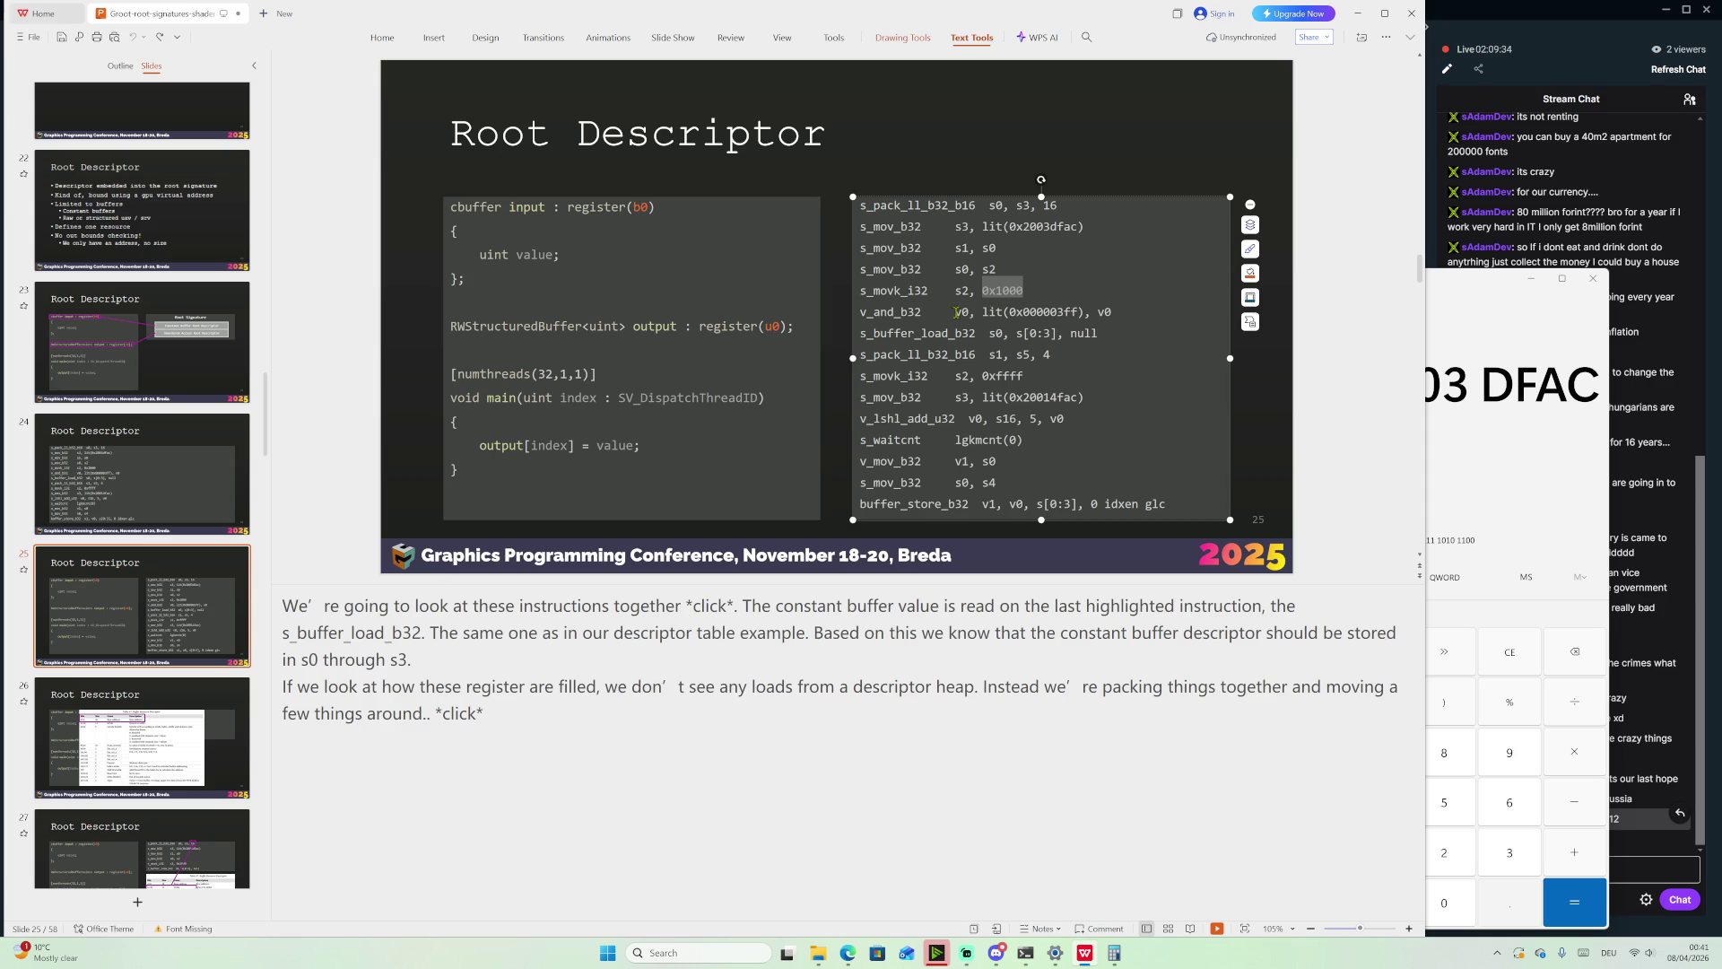
{"action": "left_click_drag", "start_coordinate": [988, 203], "coordinate": [1027, 207]}
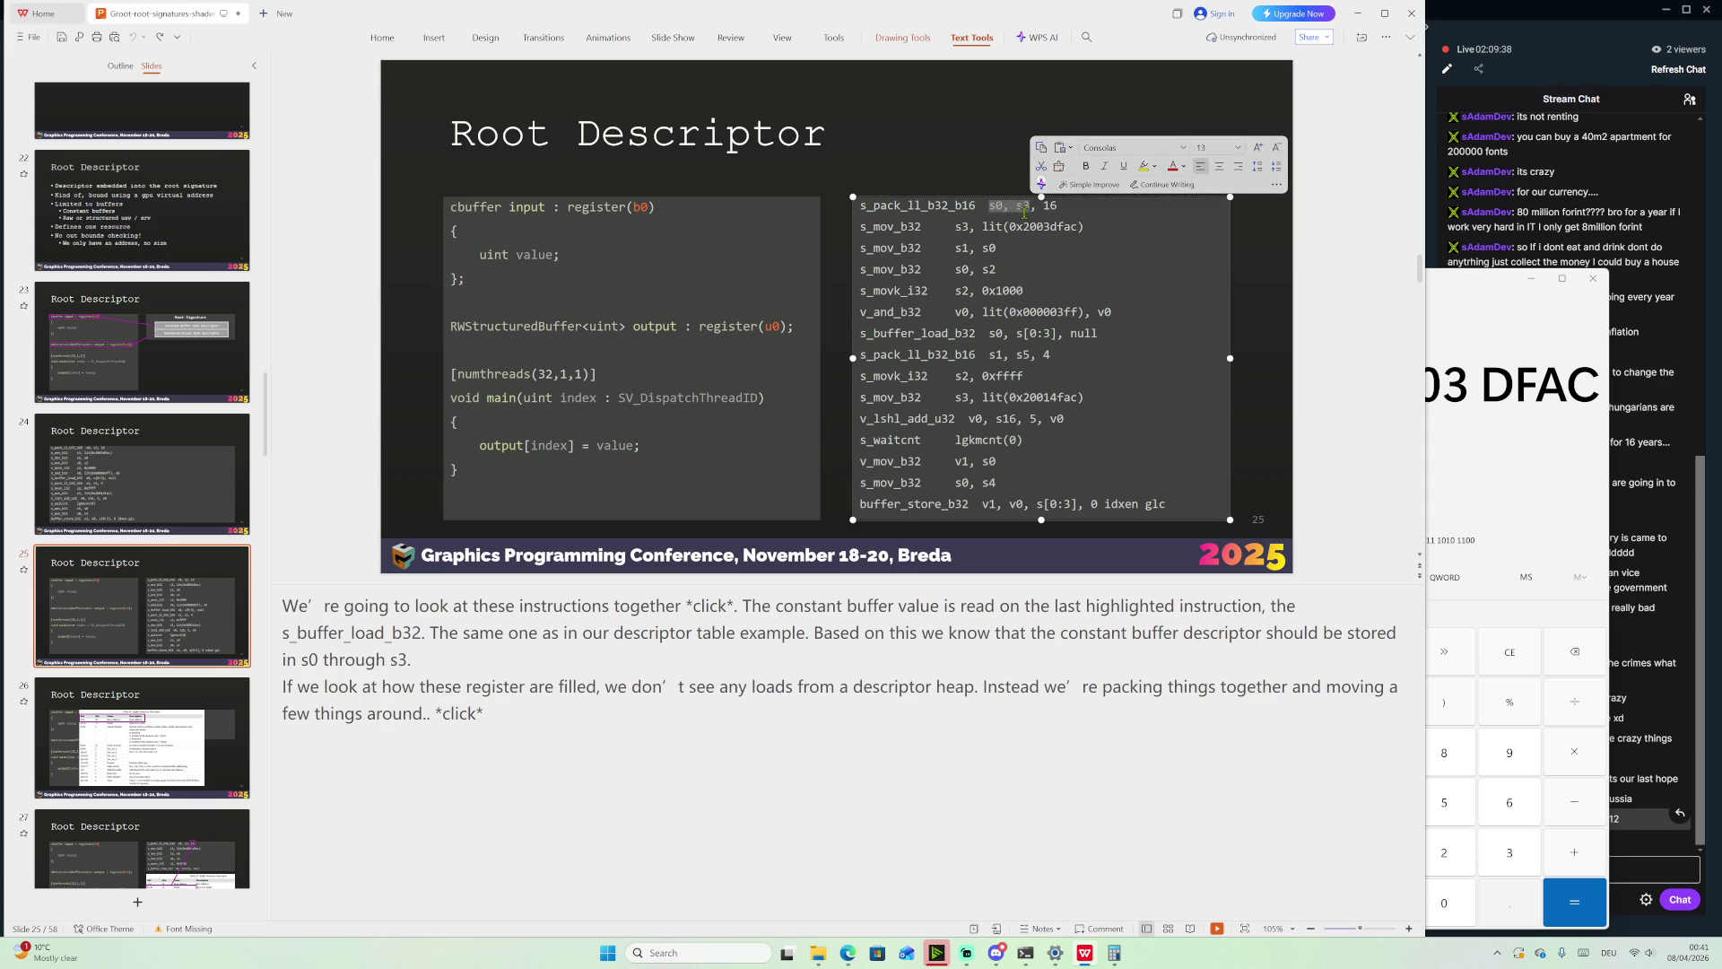
{"action": "left_click", "coordinate": [904, 205]}
{"action": "left_click_drag", "start_coordinate": [859, 206], "coordinate": [977, 213]}
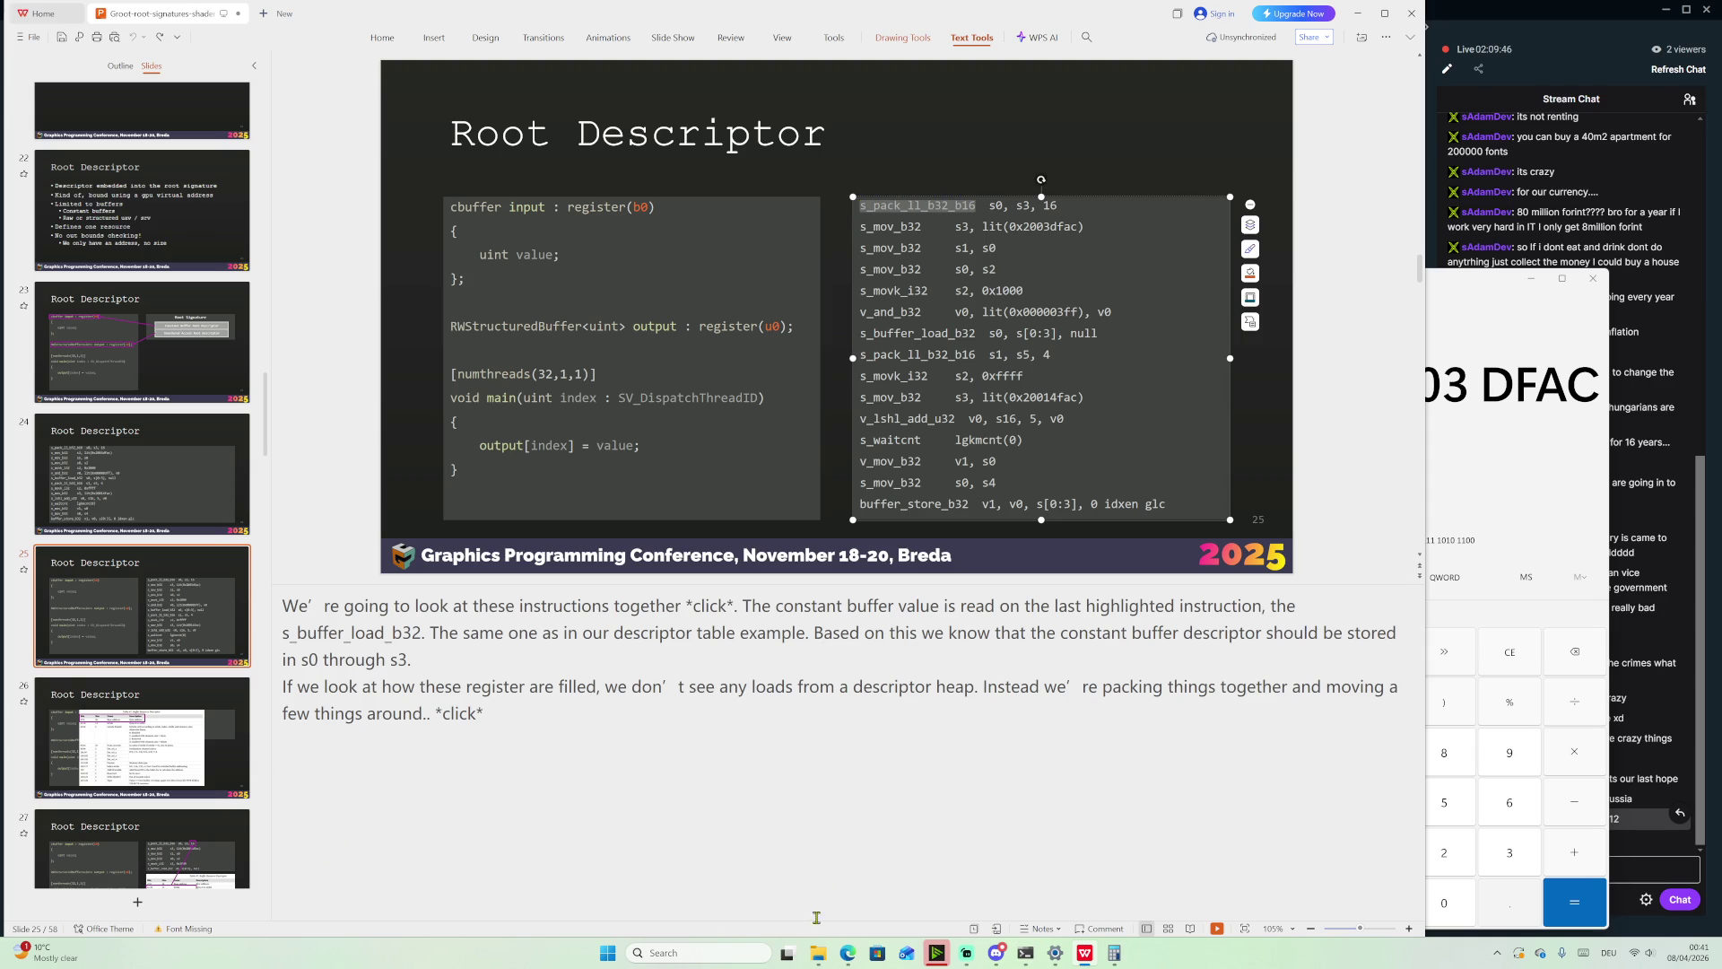
{"action": "left_click", "coordinate": [847, 952]}
Clear the highlighted text in the PDF and close the search bar
{"action": "left_click", "coordinate": [805, 412]}
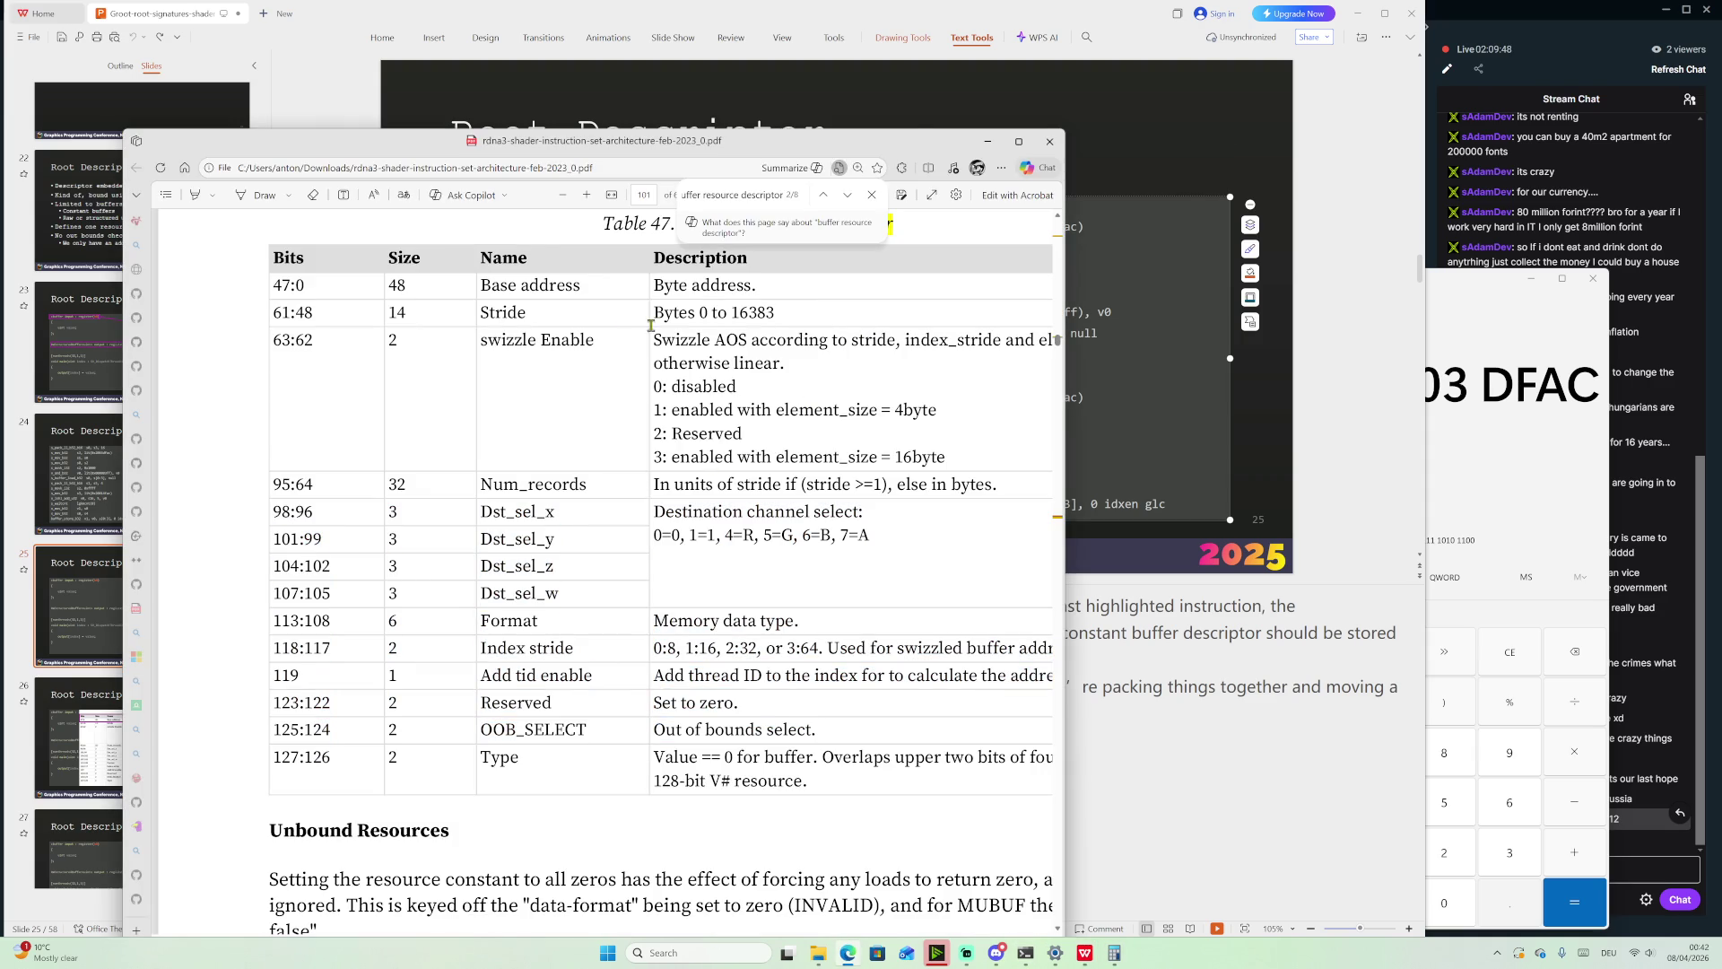
{"action": "left_click", "coordinate": [871, 194]}
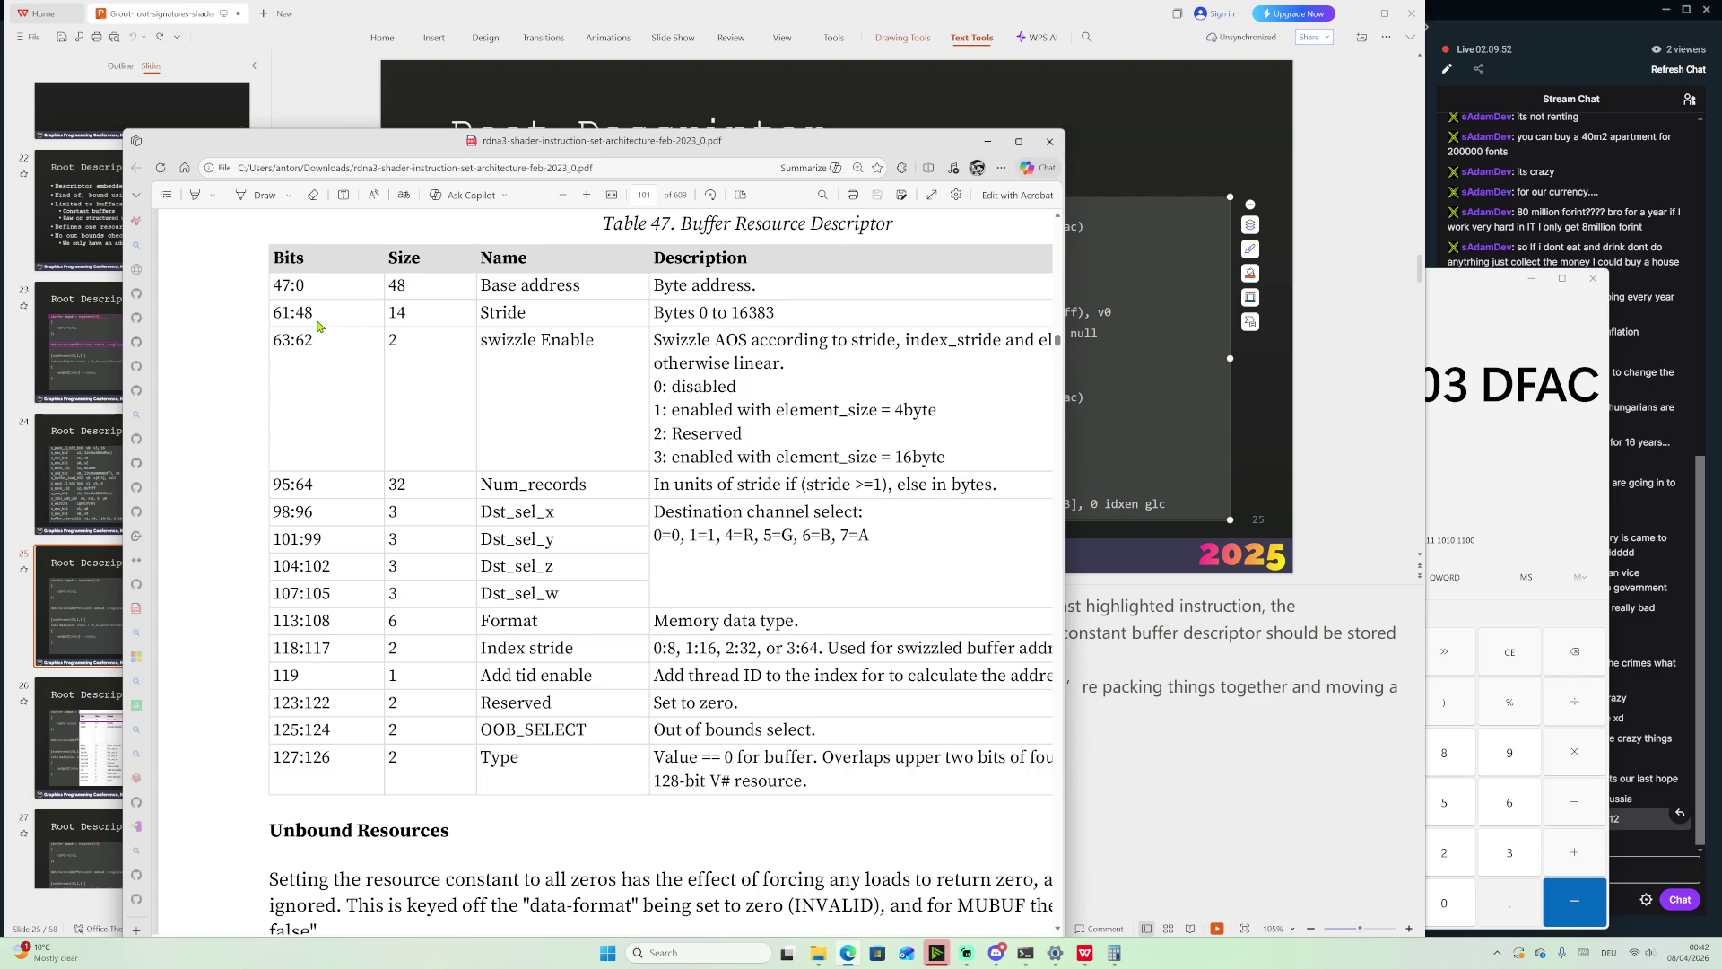
{"action": "right_click", "coordinate": [232, 307]}
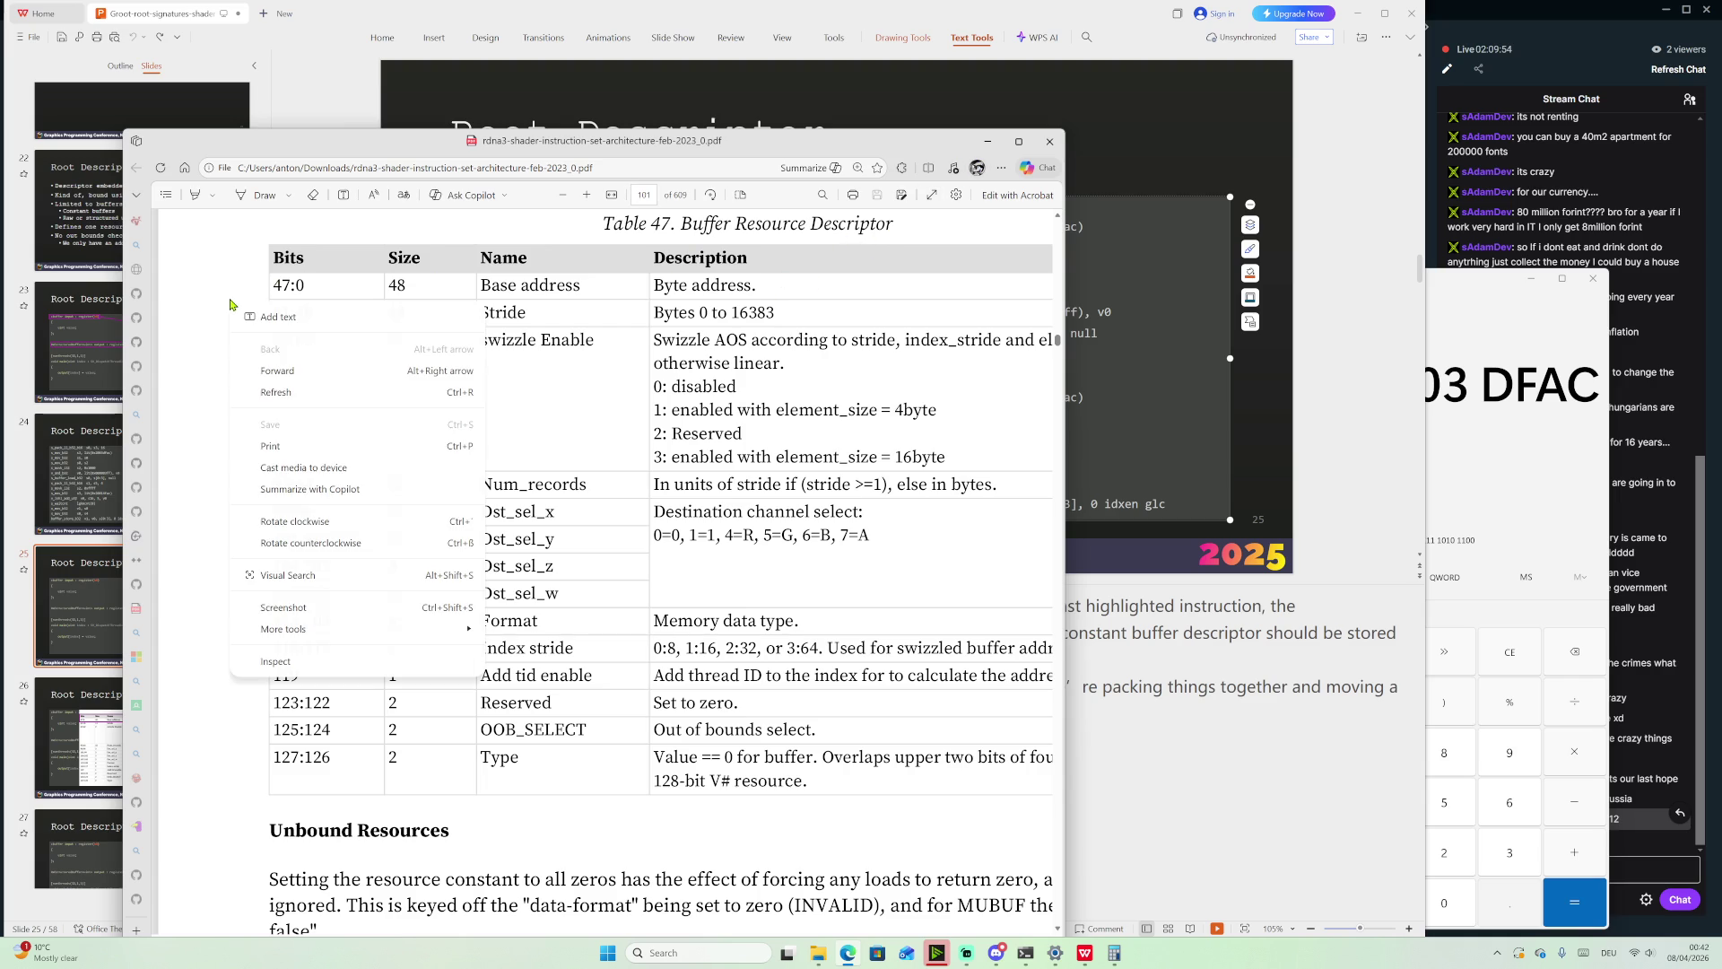
{"action": "left_click", "coordinate": [208, 334]}
{"action": "left_click", "coordinate": [166, 195]}
{"action": "left_click", "coordinate": [165, 195]}
Add a 'Buffer Resource Descriptor' text note placed just above Table 47's header
{"action": "right_click", "coordinate": [278, 387]}
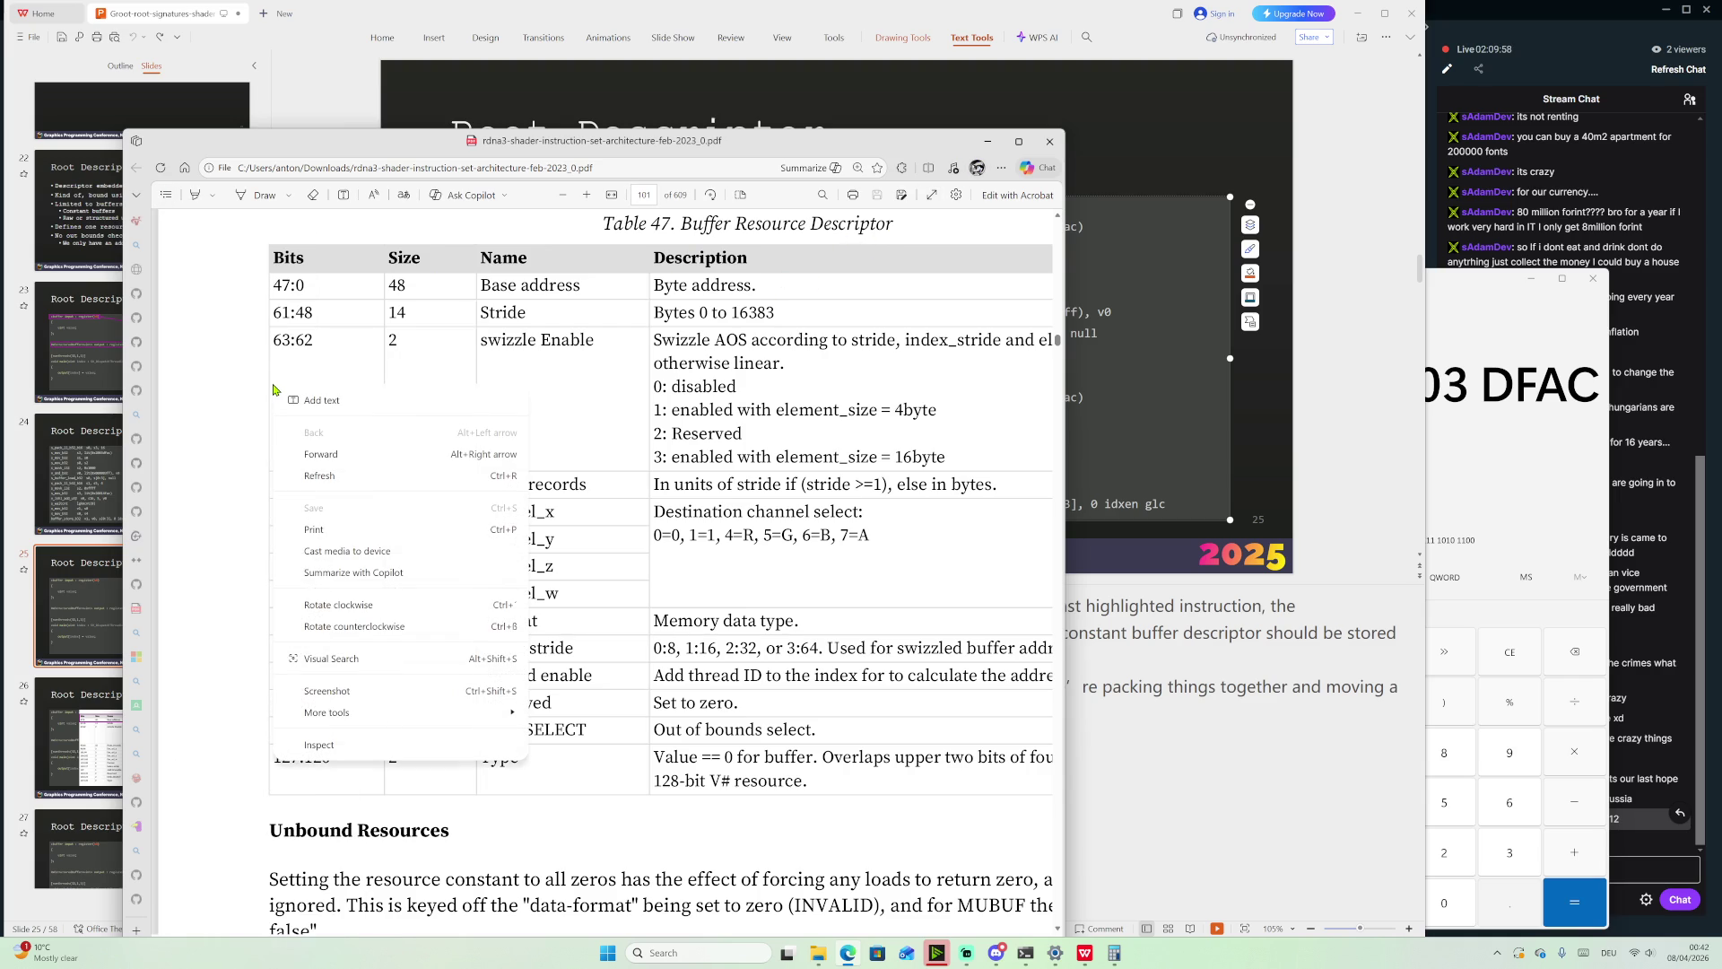
{"action": "left_click", "coordinate": [352, 402]}
{"action": "mouse_move", "coordinate": [252, 383]}
{"action": "left_mouse_down"}
{"action": "mouse_move", "coordinate": [204, 318]}
{"action": "mouse_move", "coordinate": [202, 235]}
{"action": "left_mouse_up"}
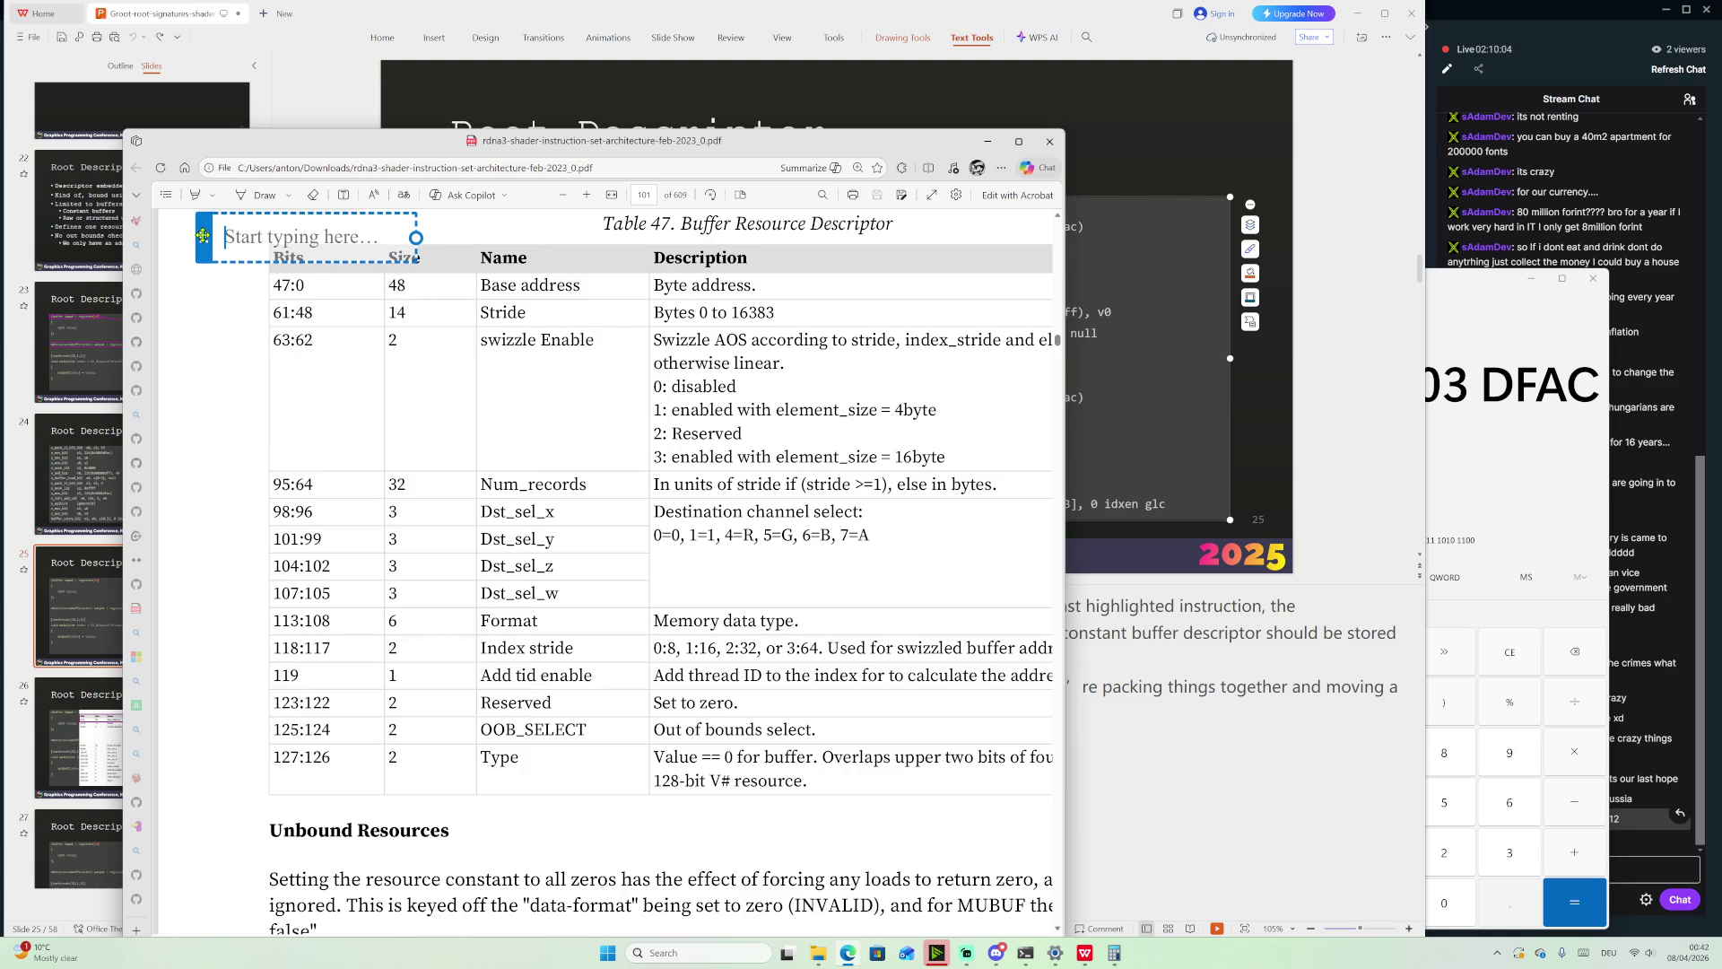
{"action": "type", "text": "Buffer "}
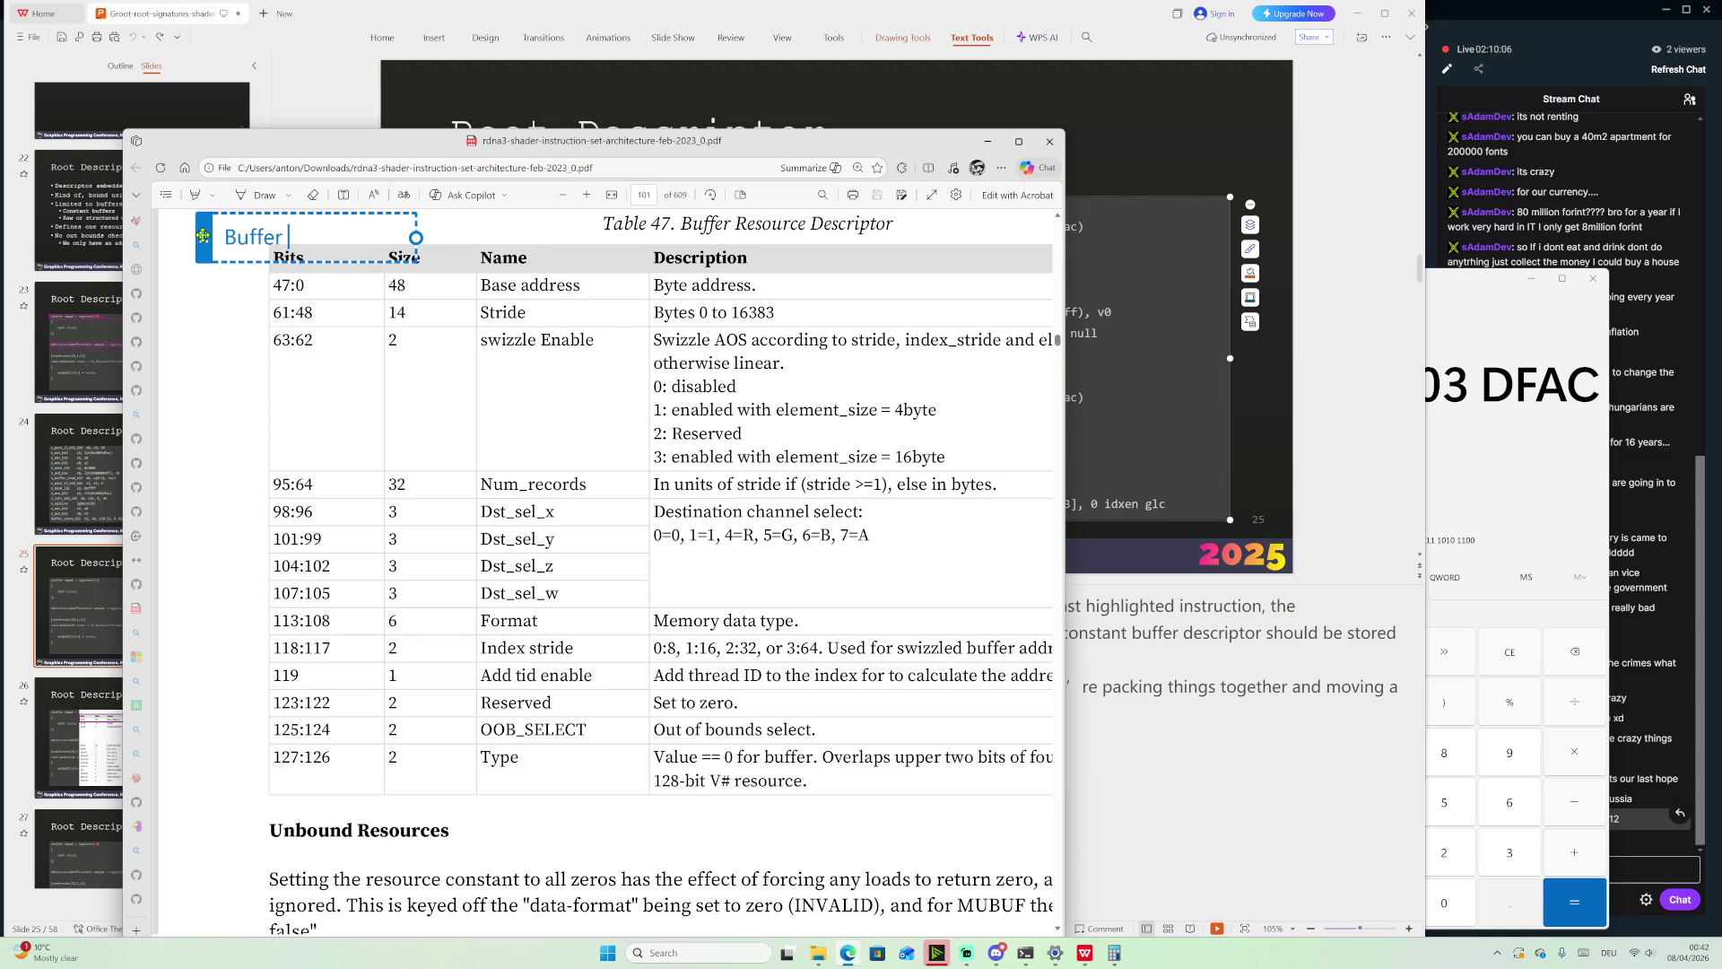
{"action": "type", "text": "Resocur"}
{"action": "key", "text": "BackSpace"}
{"action": "type", "text": "urce Des"}
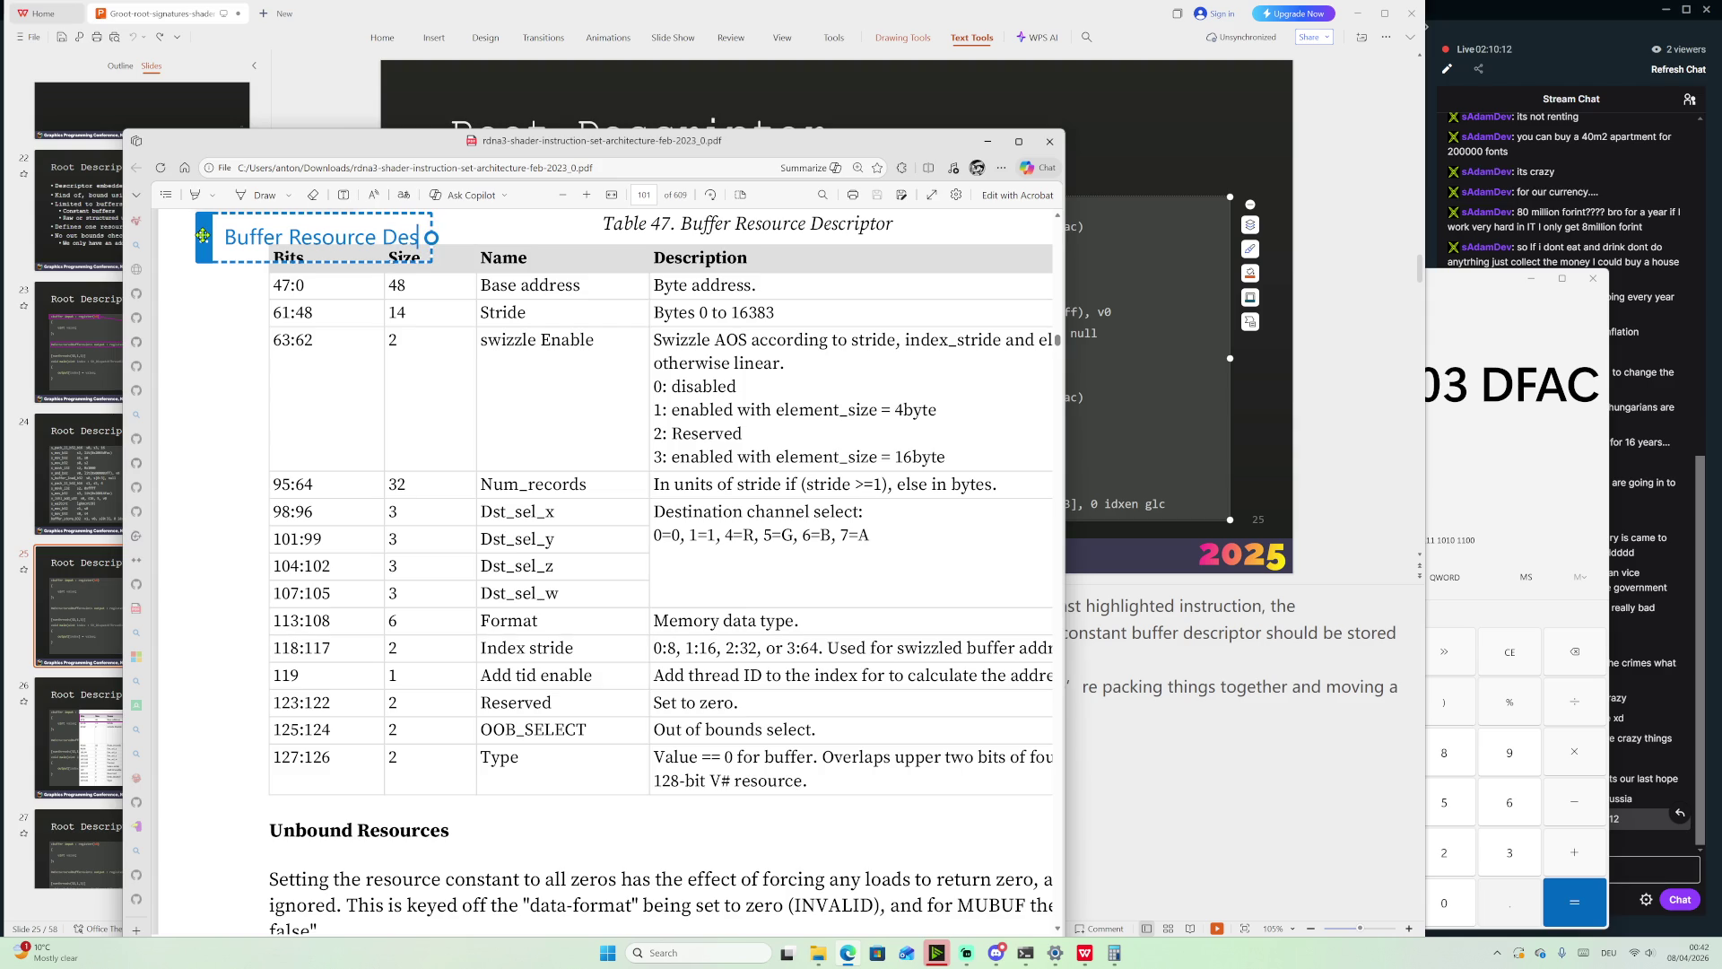
{"action": "type", "text": "cript"}
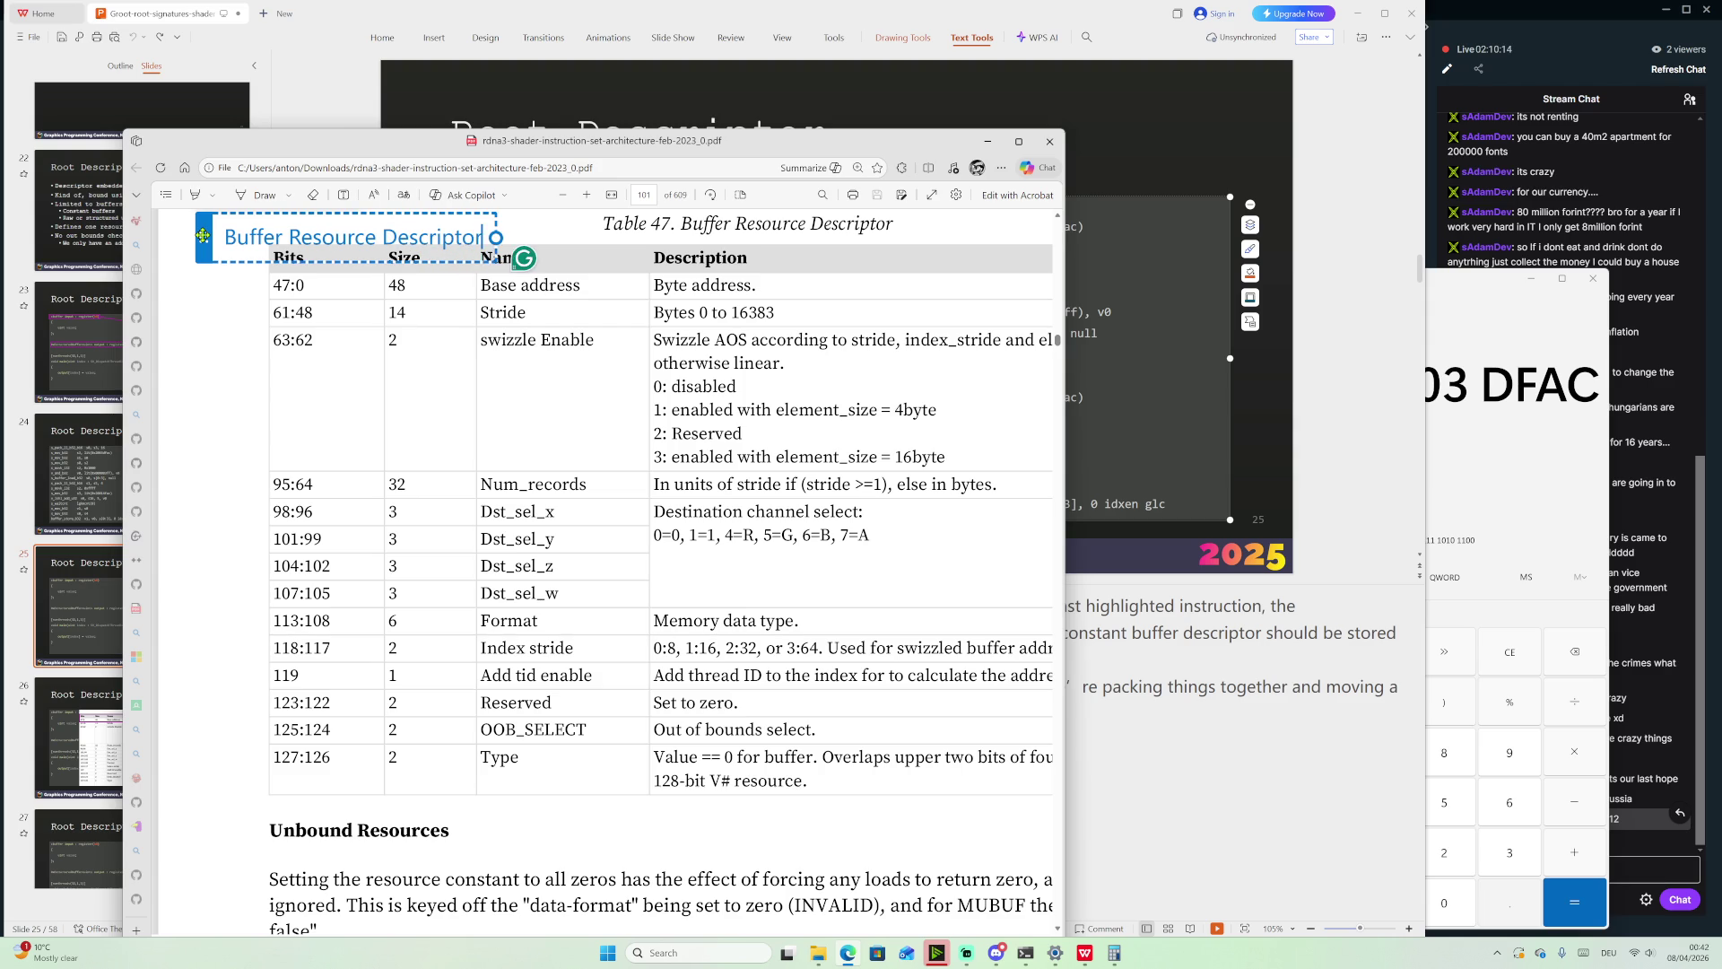
{"action": "type", "text": "or"}
{"action": "left_click_drag", "start_coordinate": [204, 252], "coordinate": [204, 230]}
Finish the note and search the PDF for s_pack_ll_b32_b16, moving to the next match
{"action": "left_click", "coordinate": [734, 337]}
{"action": "key", "text": "ctrl+f"}
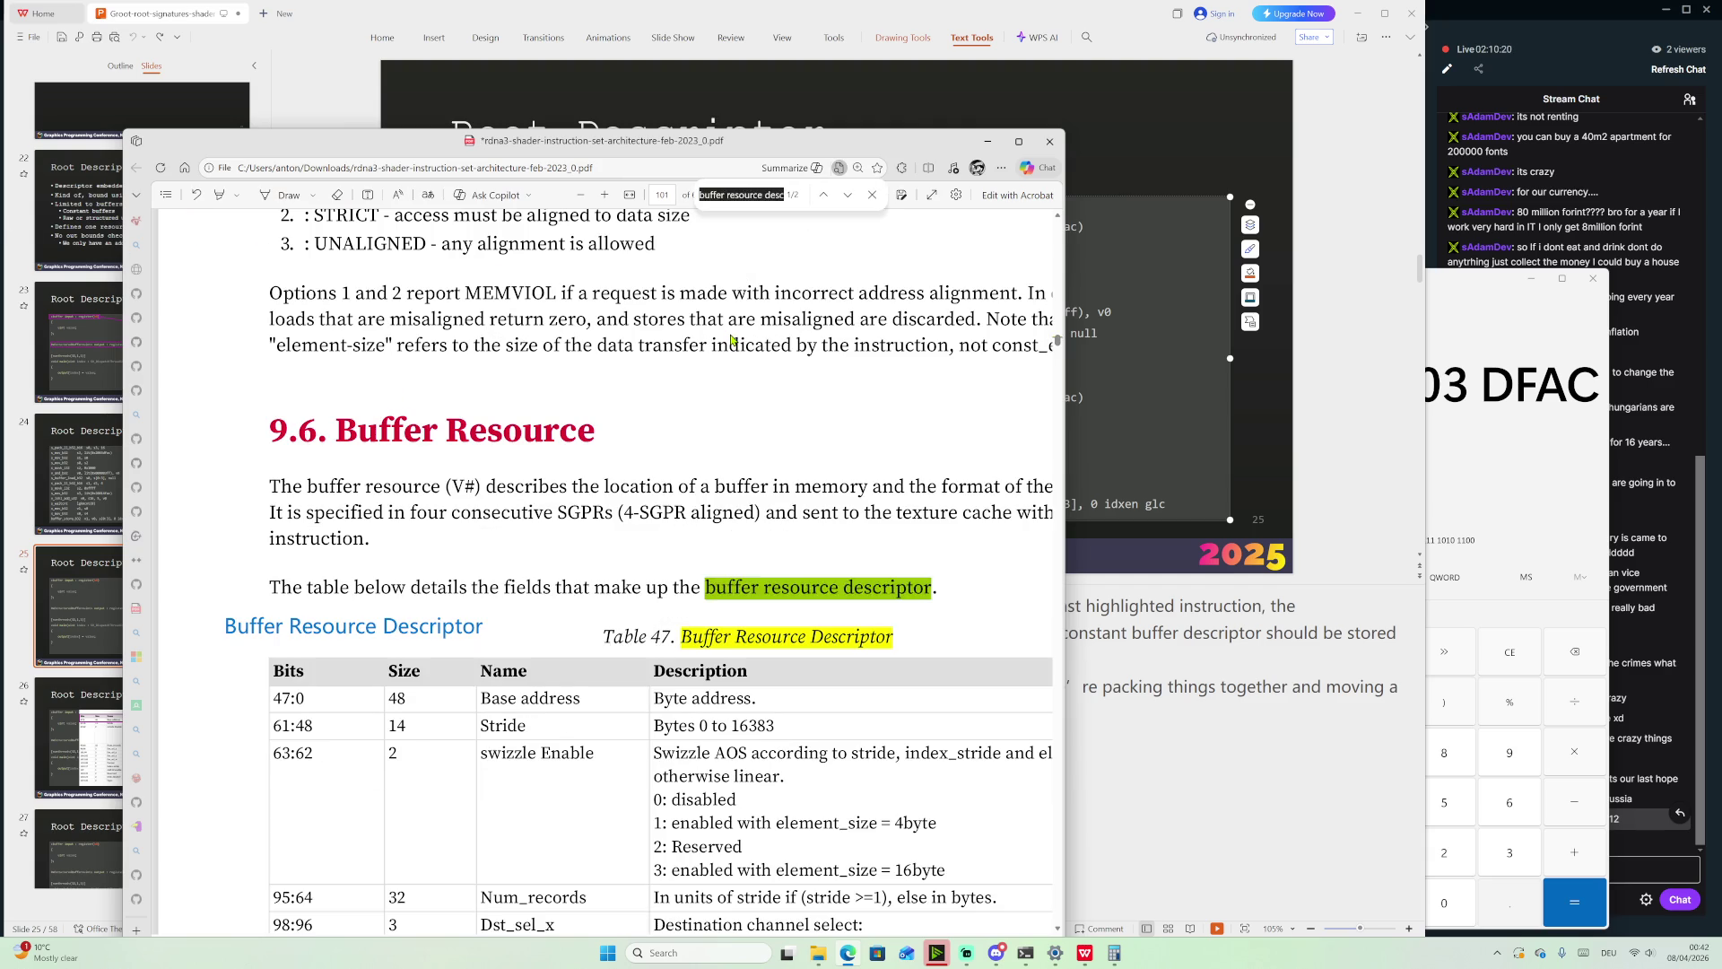
{"action": "key", "text": "Return"}
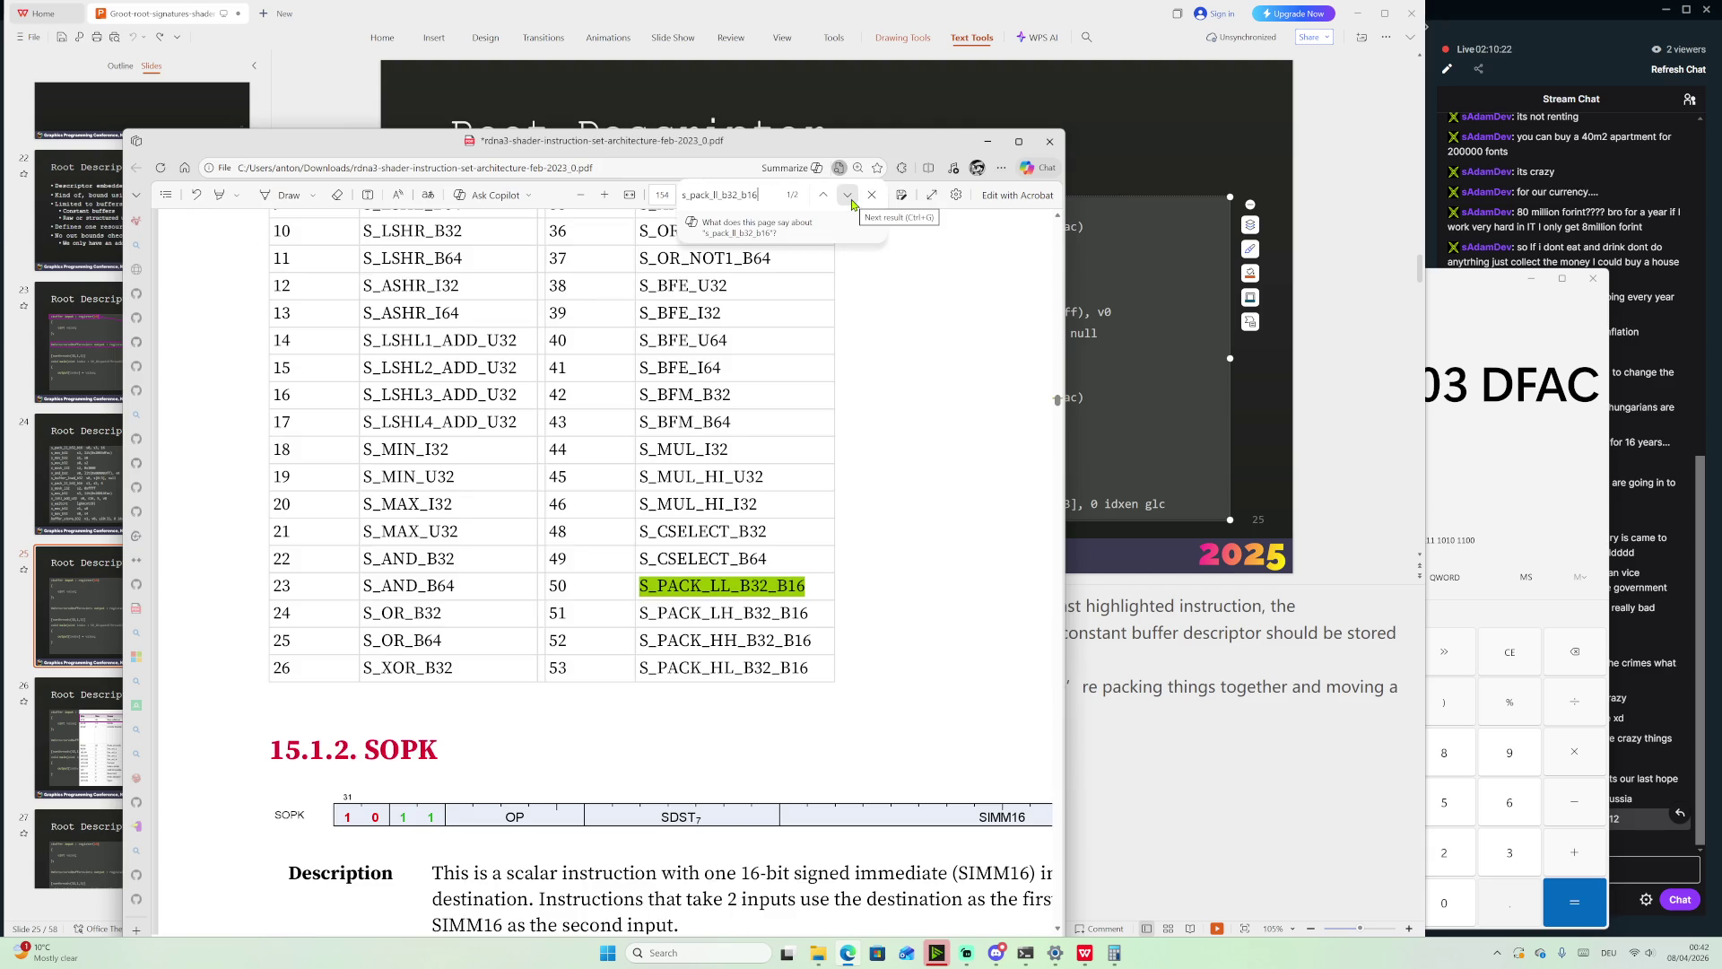
{"action": "left_click", "coordinate": [848, 196]}
Read through the S_PACK definitions, then bring the Root Descriptor slide back in front
{"action": "scroll", "coordinate": [785, 489], "scroll_direction": "down", "scroll_amount": 2}
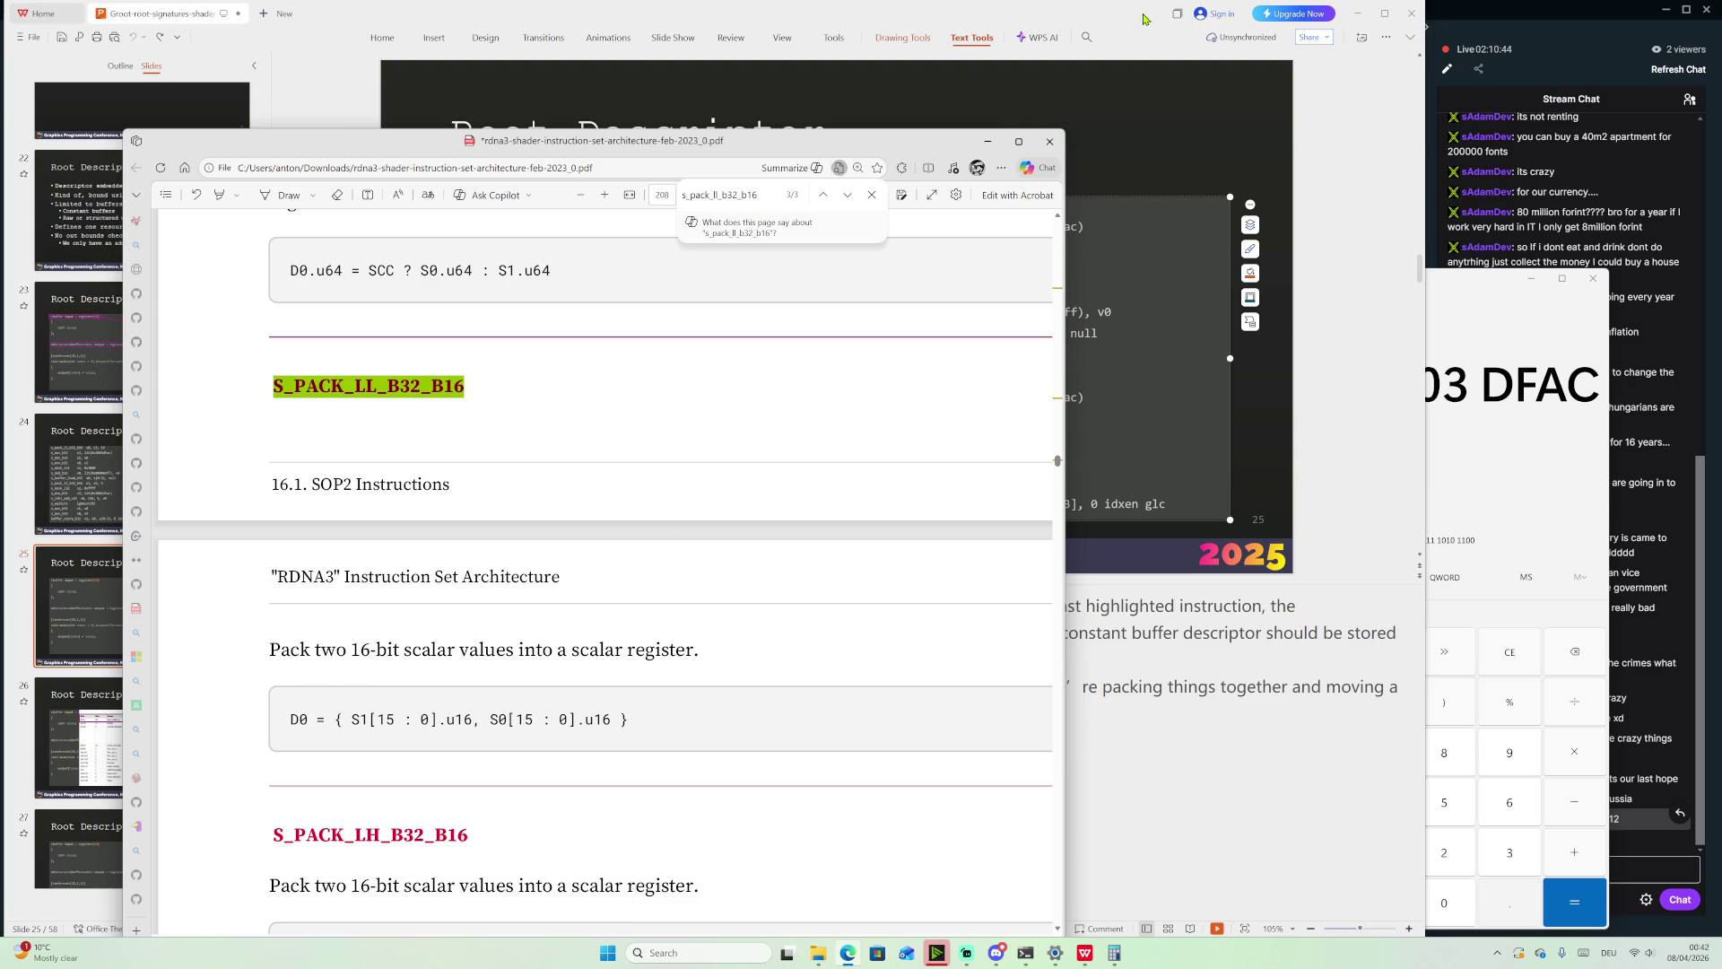
{"action": "scroll", "coordinate": [664, 737], "scroll_direction": "down", "scroll_amount": 3}
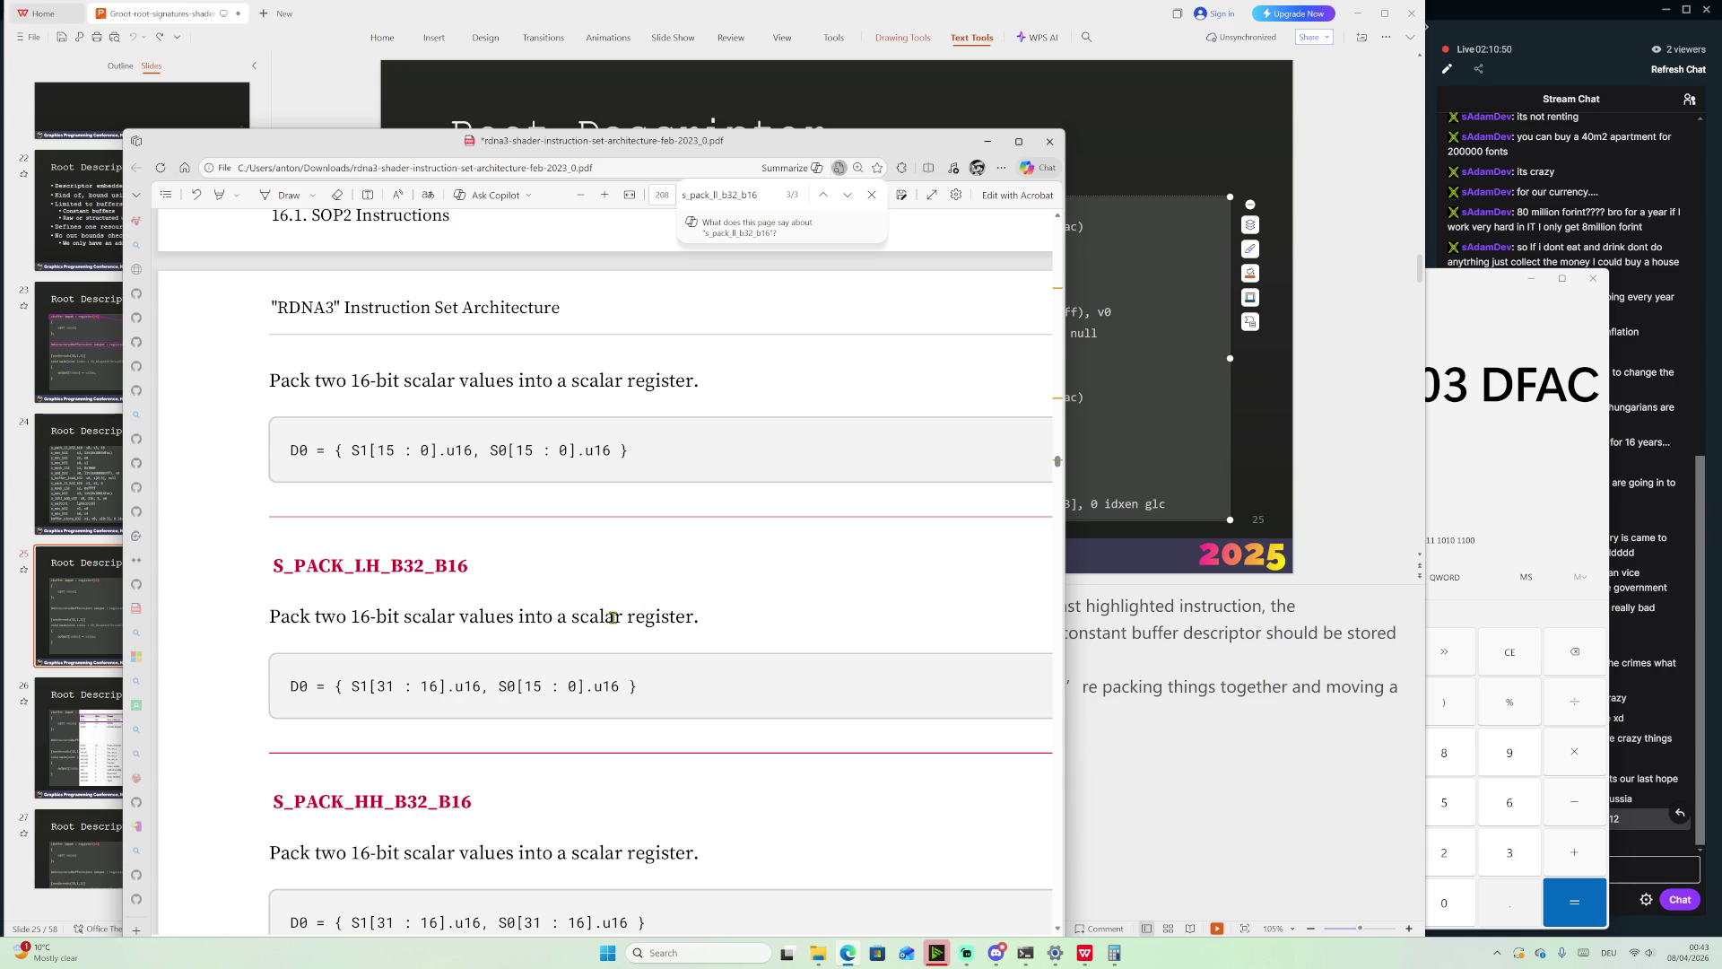
{"action": "scroll", "coordinate": [516, 690], "scroll_direction": "down", "scroll_amount": 1}
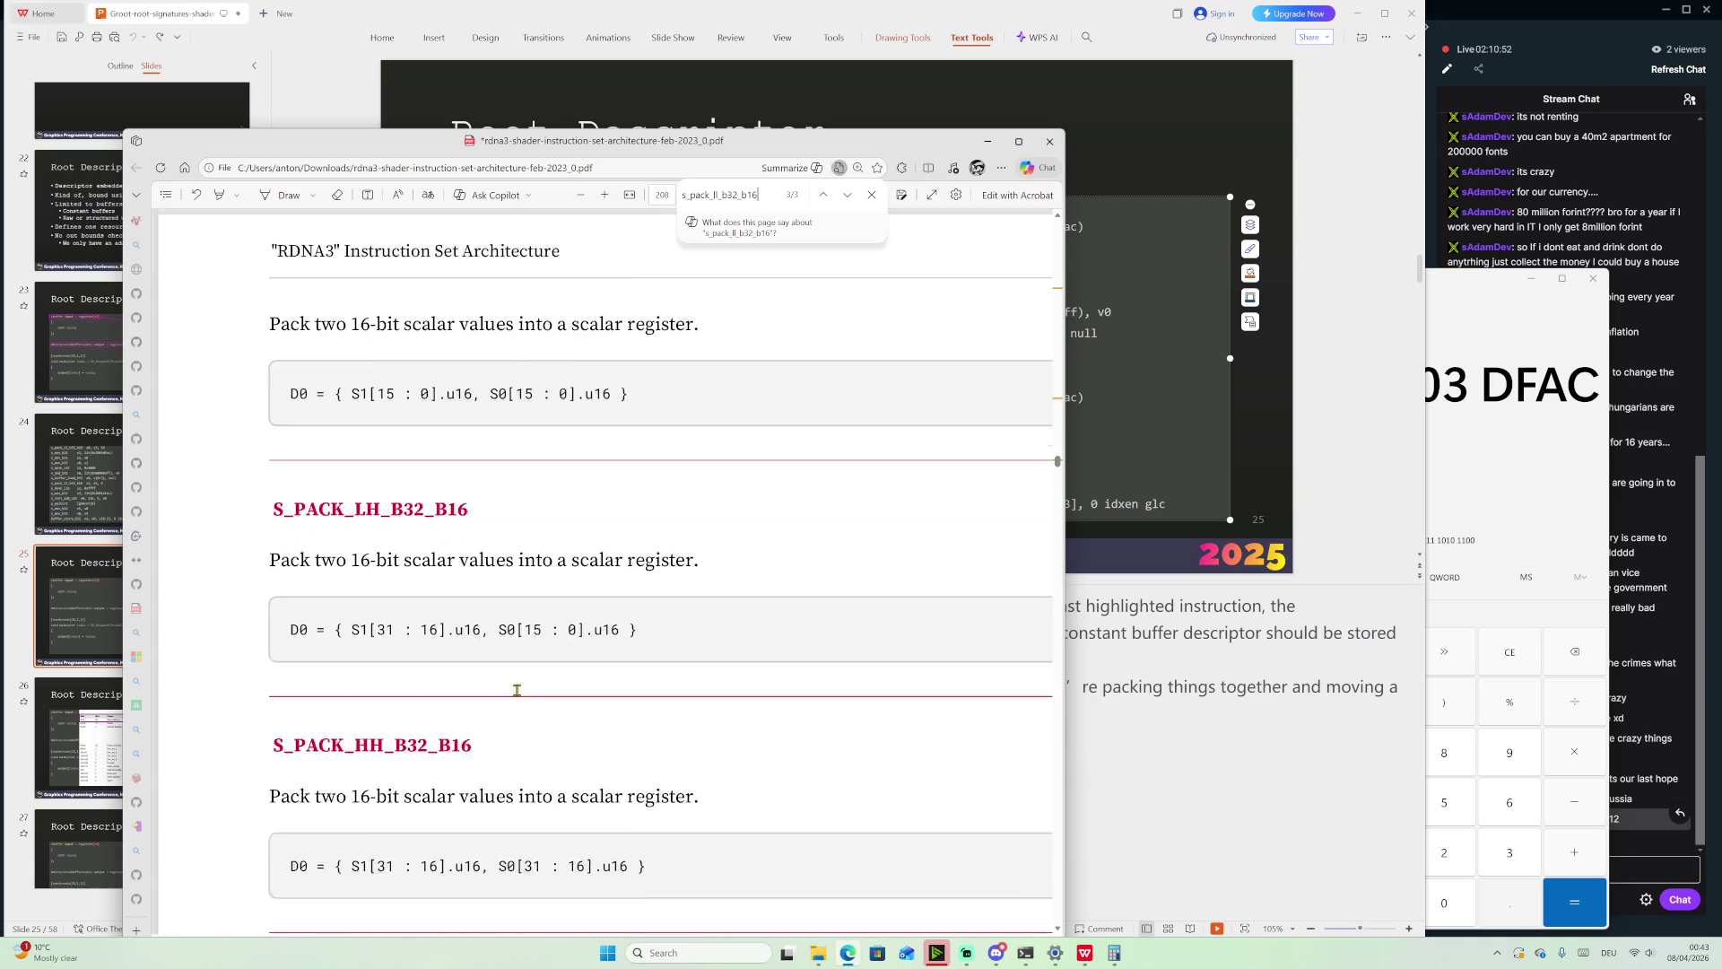
{"action": "scroll", "coordinate": [518, 677], "scroll_direction": "up", "scroll_amount": 4}
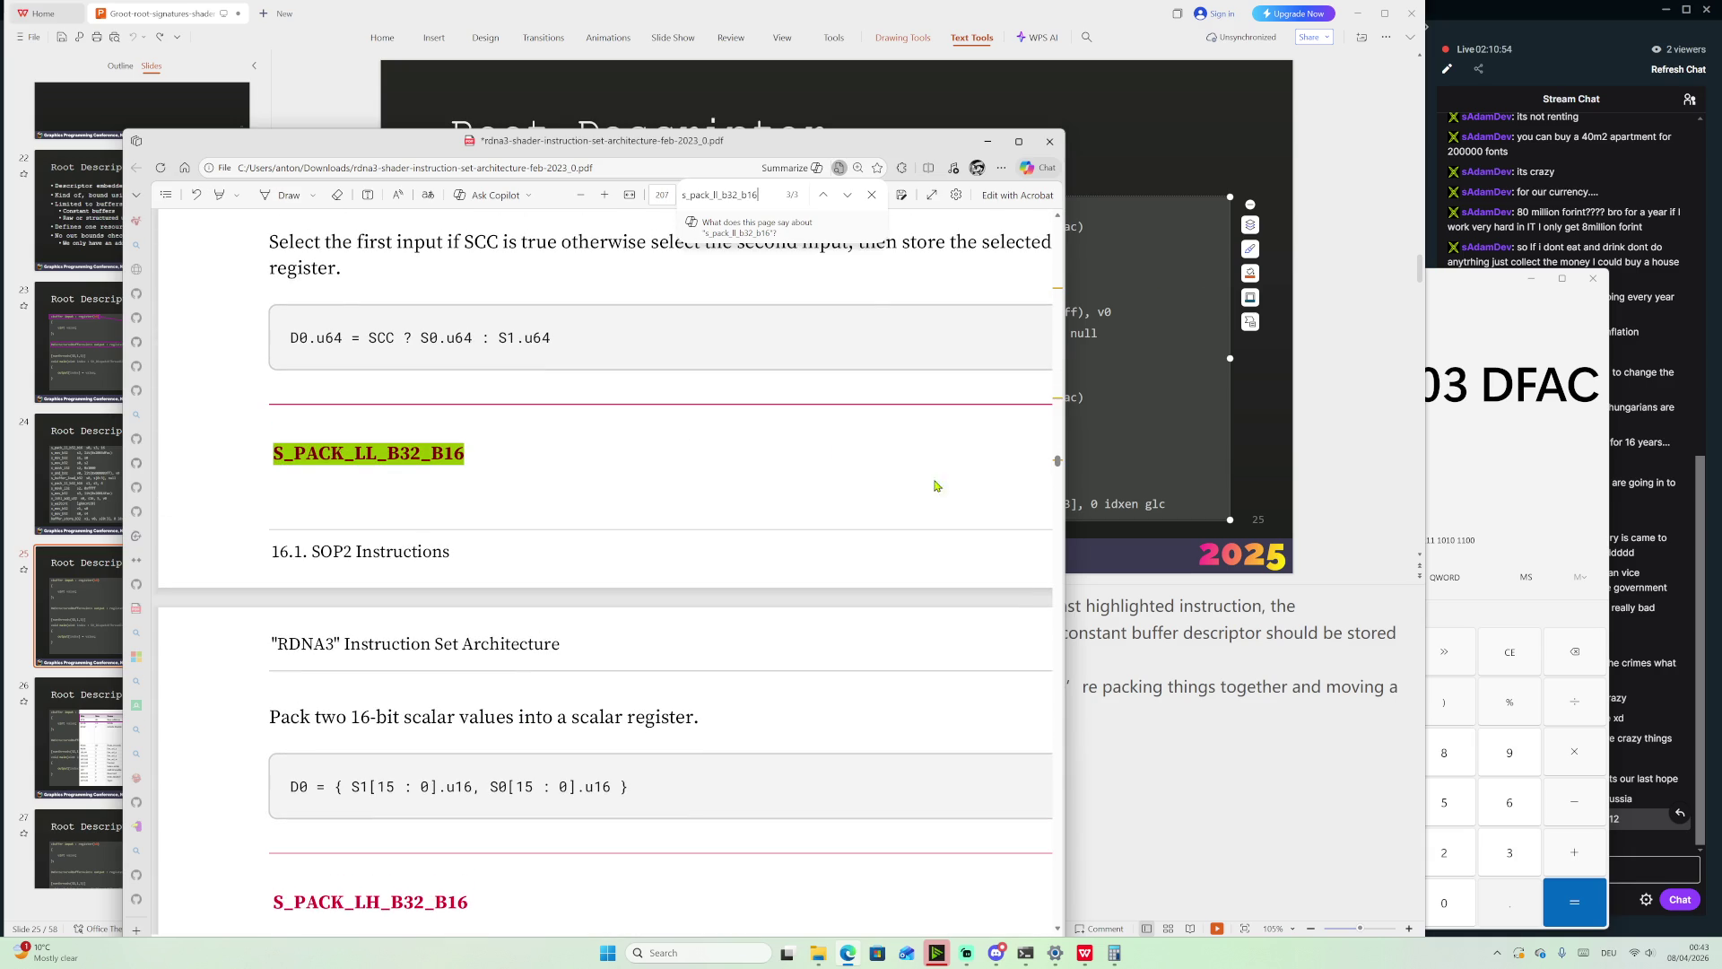
{"action": "left_click", "coordinate": [1336, 466]}
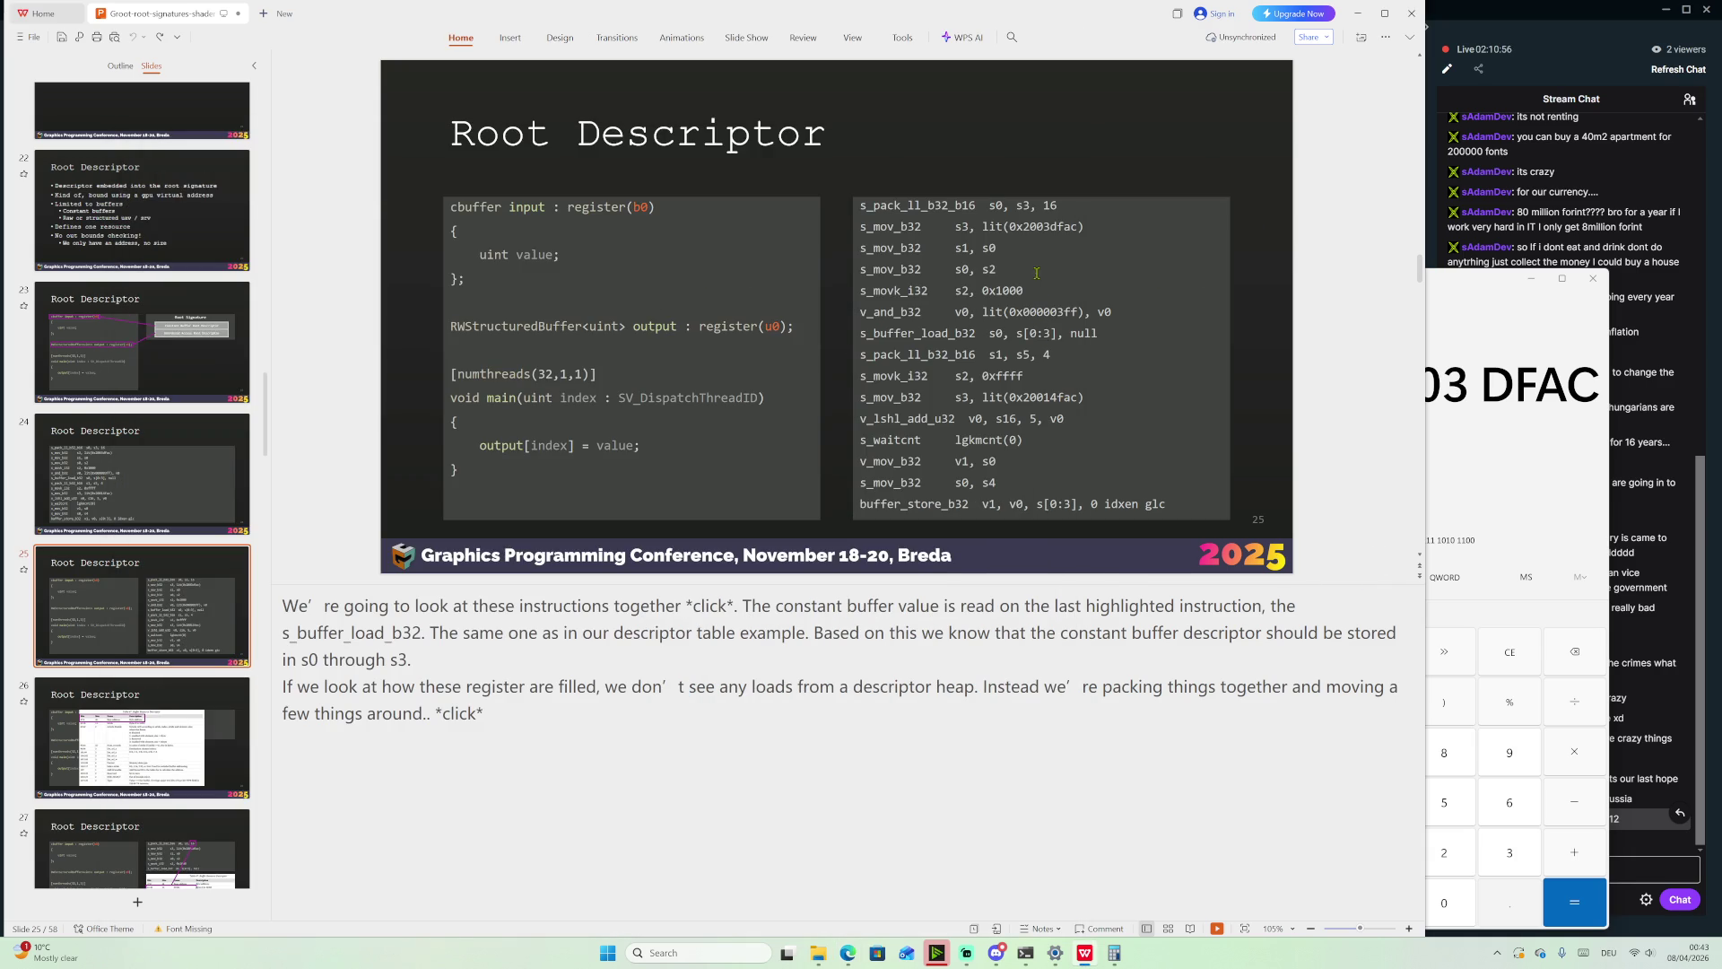
Select the s0, s3 operands in the first disassembly line and bring the ISA PDF back in front
{"action": "left_click_drag", "start_coordinate": [988, 204], "coordinate": [1032, 203]}
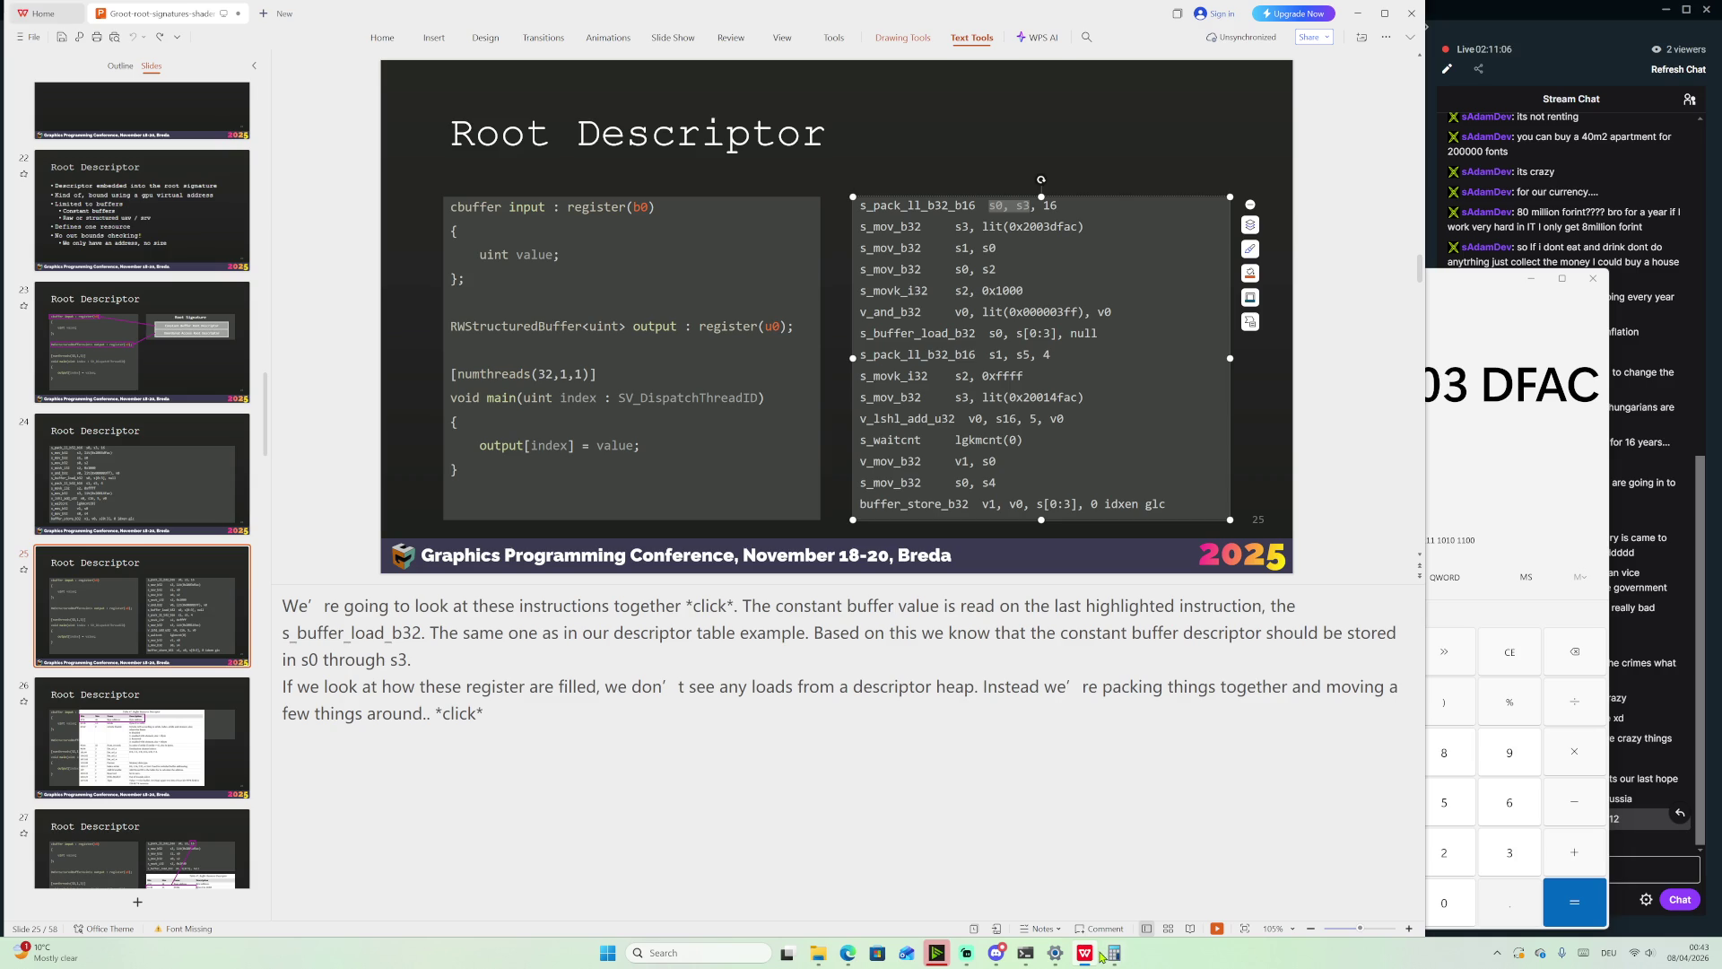
{"action": "left_click", "coordinate": [849, 954]}
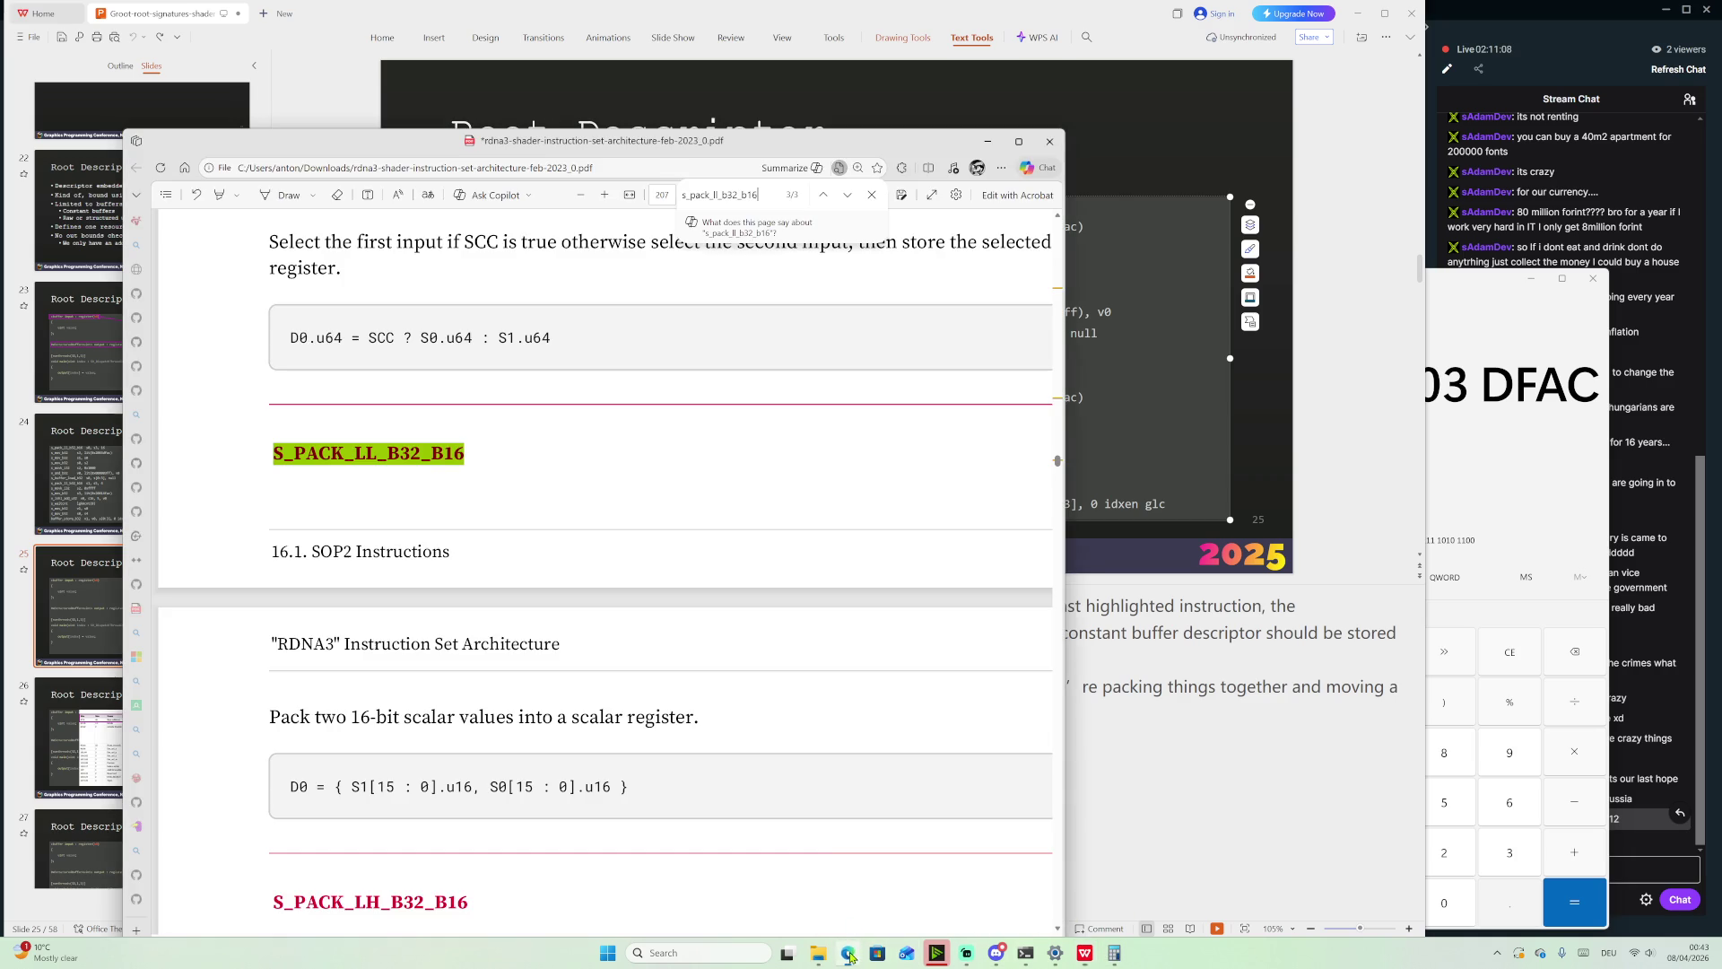
Close the PDF search and jump to page 101, the Buffer Resource section
{"action": "left_click", "coordinate": [871, 195]}
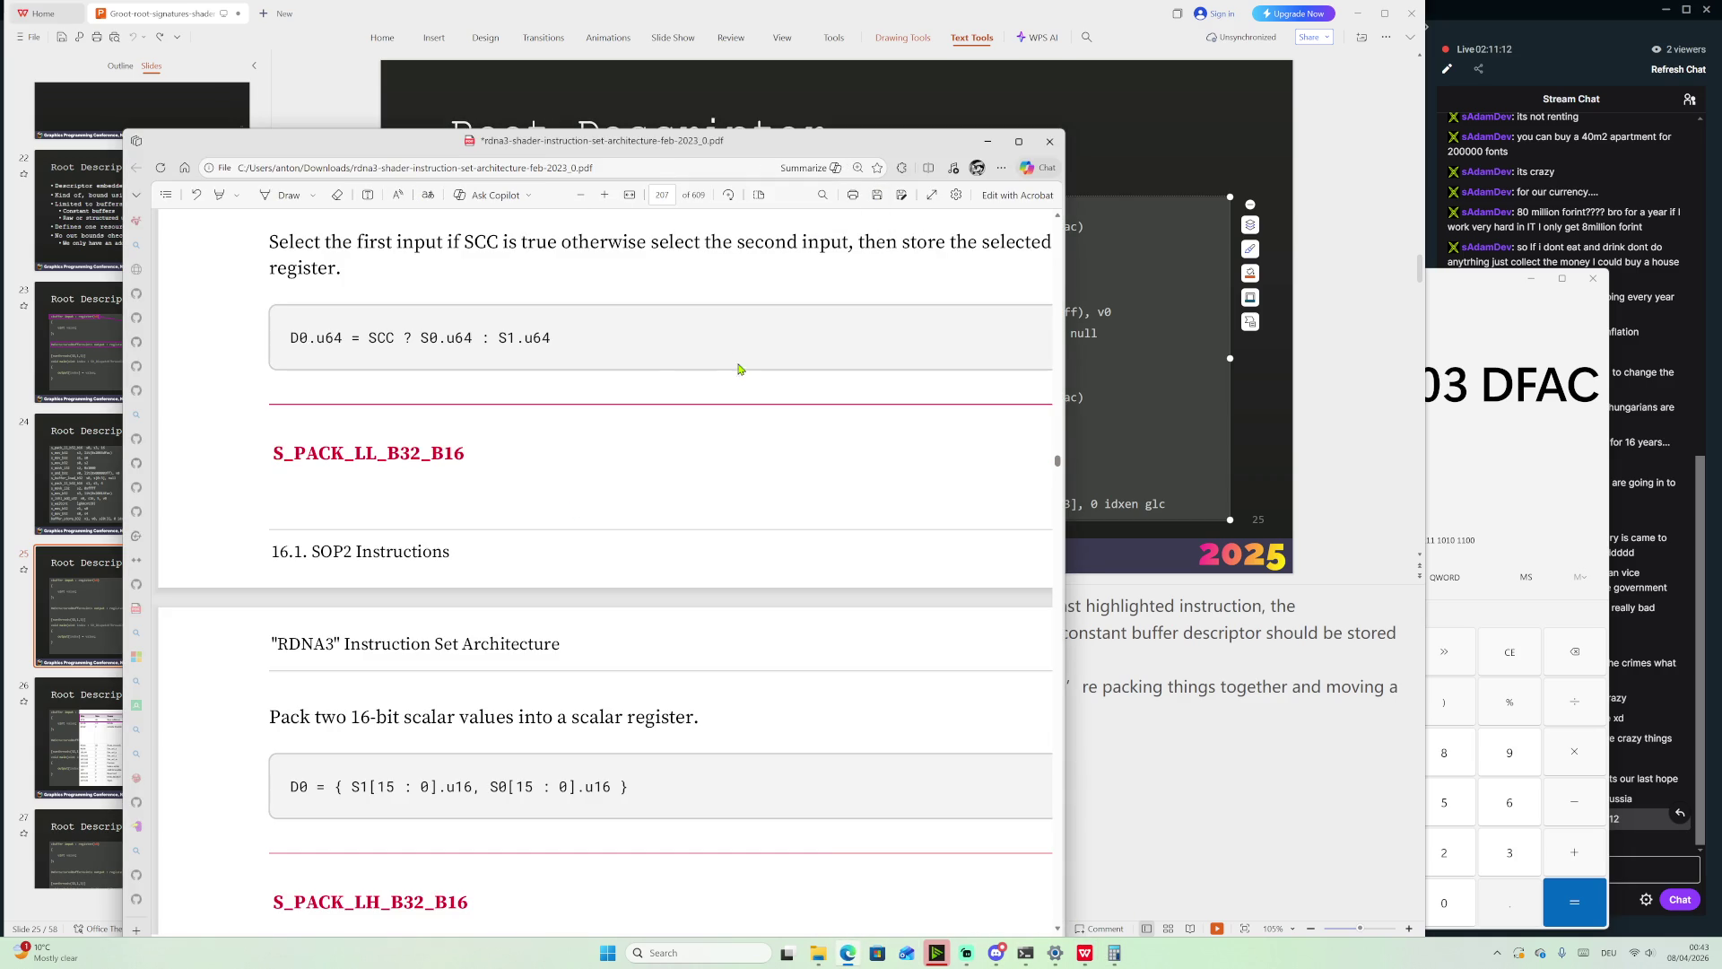
{"action": "scroll", "coordinate": [976, 501], "scroll_direction": "down", "scroll_amount": 3}
{"action": "scroll", "coordinate": [965, 507], "scroll_direction": "up", "scroll_amount": 7}
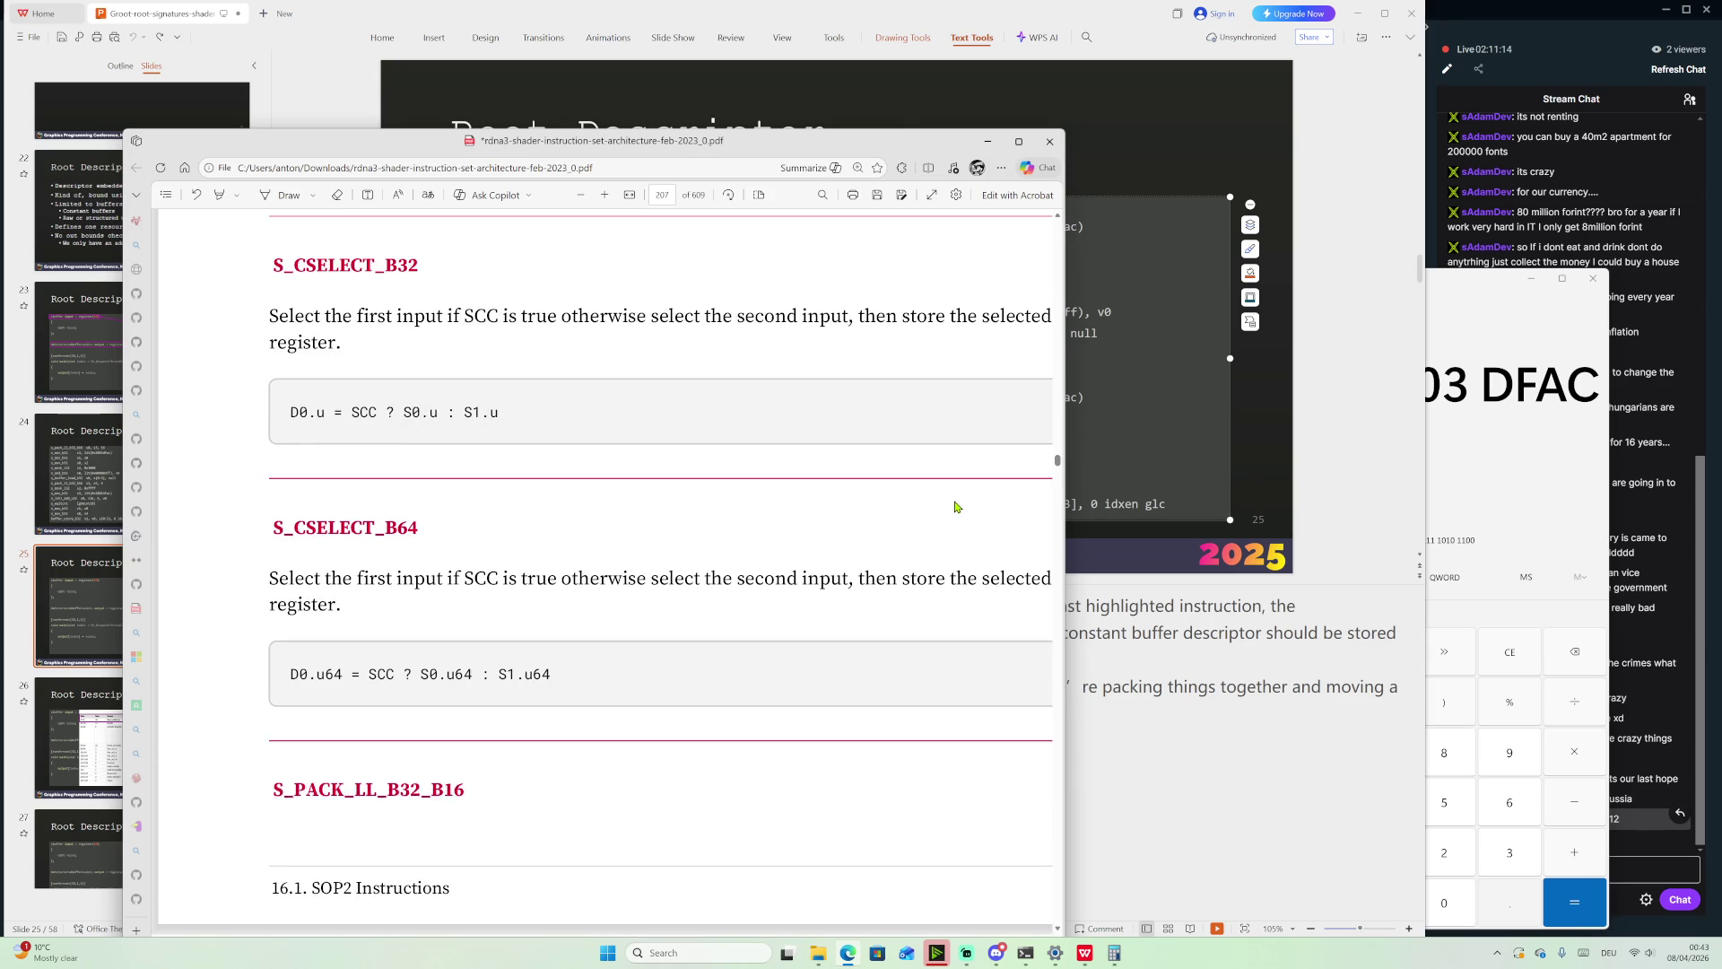
{"action": "key", "text": "ctrl+f"}
{"action": "left_click", "coordinate": [668, 195]}
{"action": "type", "text": "10"}
{"action": "key", "text": "Return"}
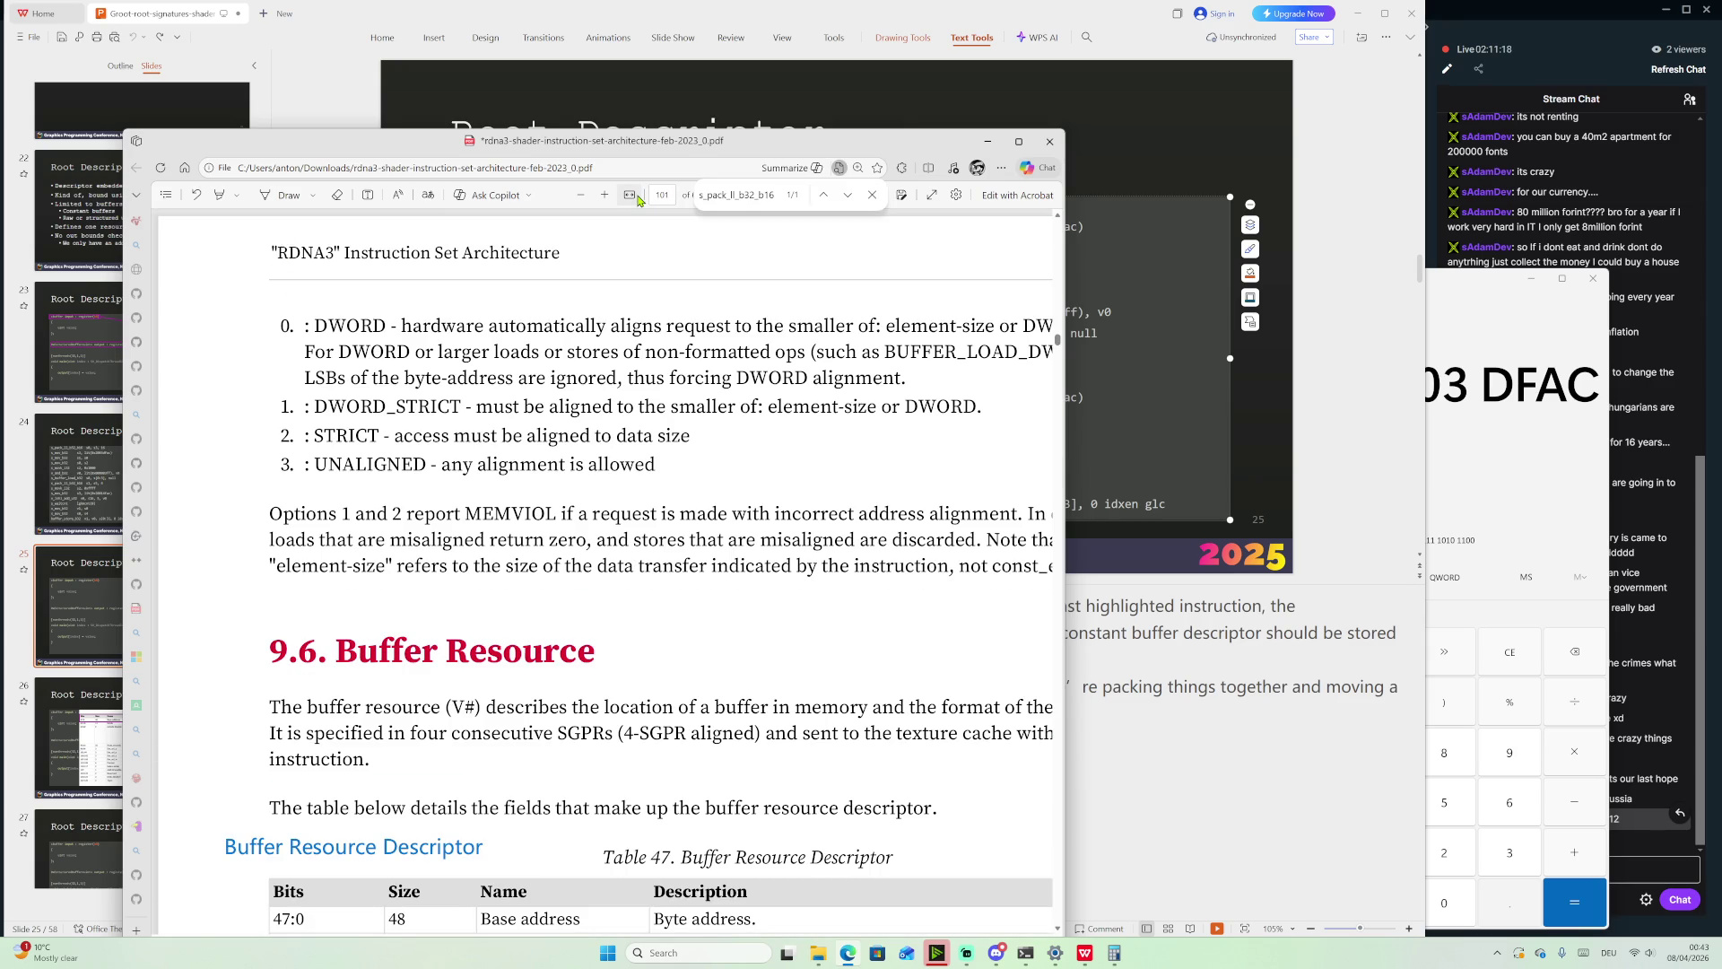
Scroll down to Table 47, shift the PDF window up-left, and return to the slides
{"action": "scroll", "coordinate": [705, 359], "scroll_direction": "down", "scroll_amount": 1}
{"action": "scroll", "coordinate": [708, 489], "scroll_direction": "down", "scroll_amount": 2}
{"action": "scroll", "coordinate": [709, 489], "scroll_direction": "down", "scroll_amount": 1}
{"action": "left_click", "coordinate": [395, 446]}
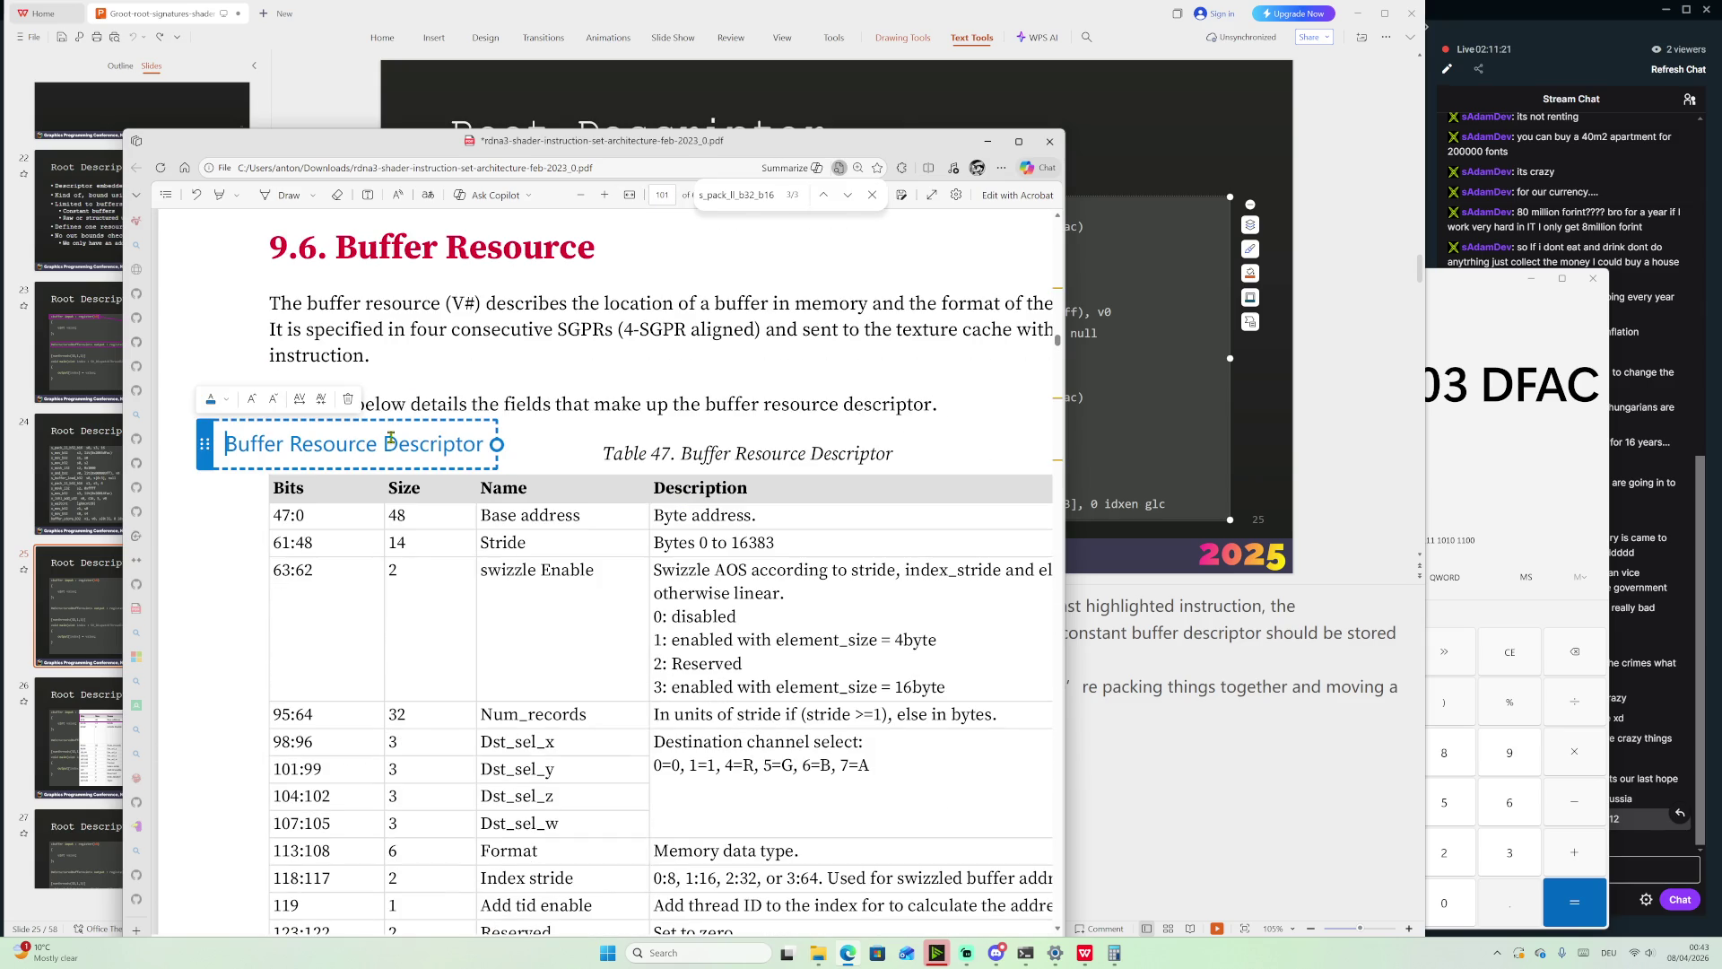
{"action": "left_click", "coordinate": [351, 400]}
{"action": "scroll", "coordinate": [640, 496], "scroll_direction": "down", "scroll_amount": 3}
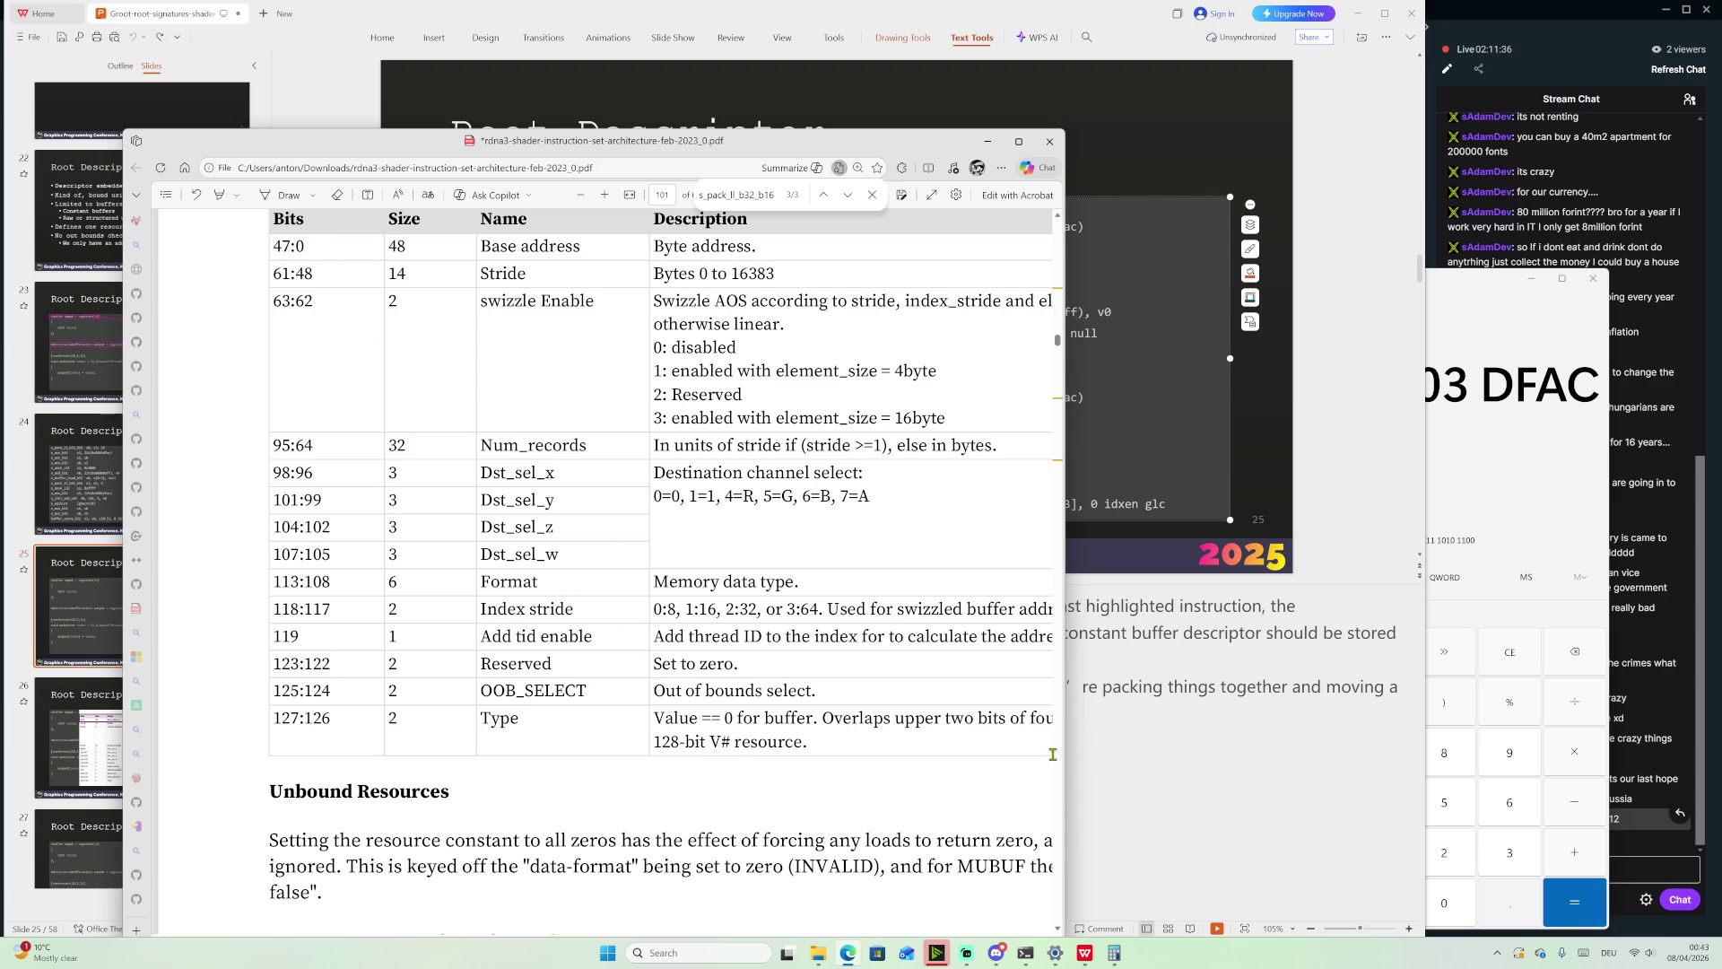
{"action": "mouse_move", "coordinate": [789, 146]}
{"action": "left_mouse_down"}
{"action": "mouse_move", "coordinate": [763, 359]}
{"action": "mouse_move", "coordinate": [771, 262]}
{"action": "mouse_move", "coordinate": [747, 101]}
{"action": "left_mouse_up"}
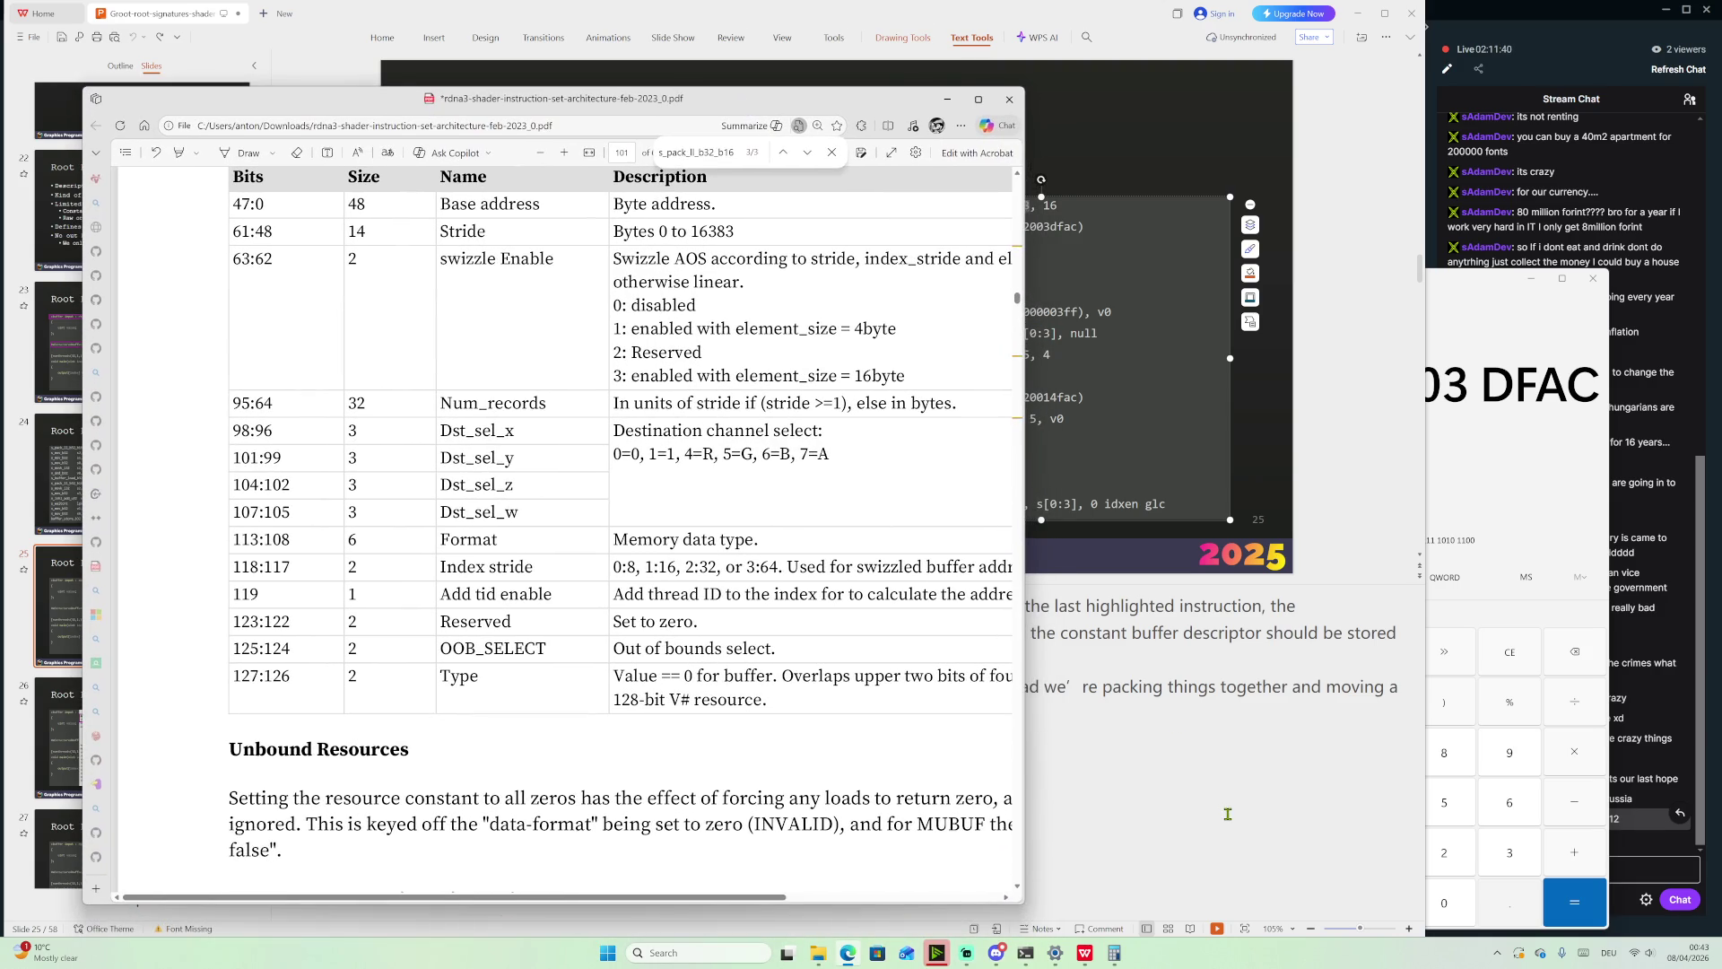
{"action": "left_click", "coordinate": [1226, 812]}
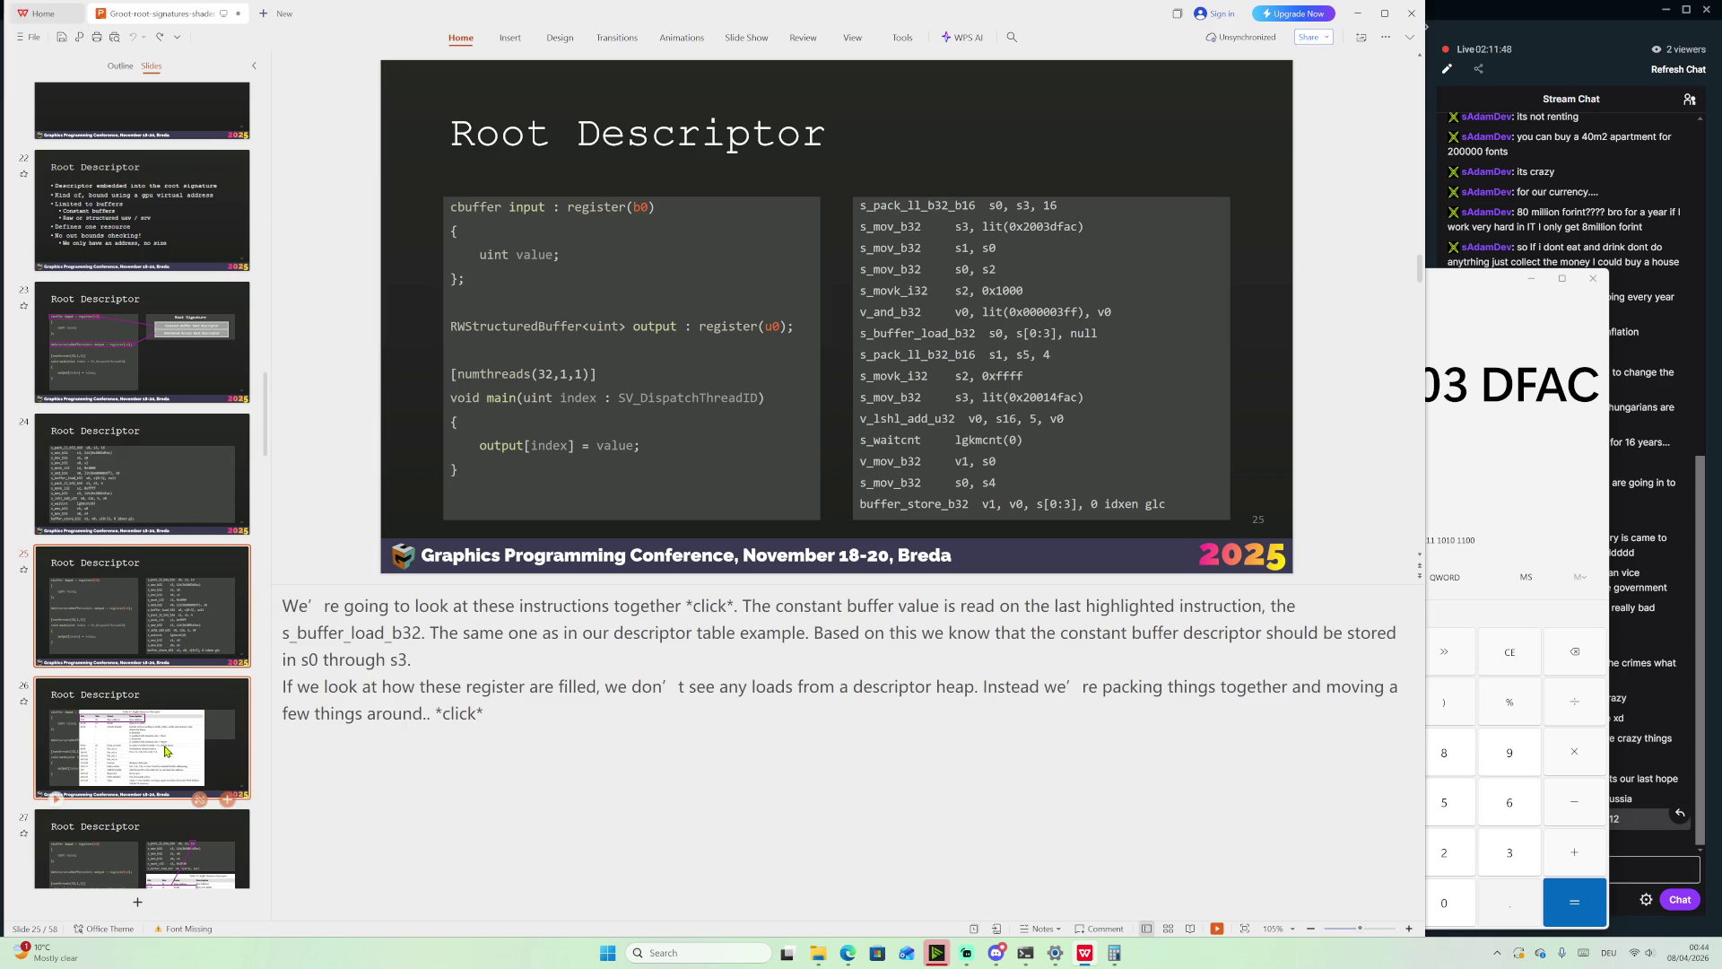
Advance past slide 26 to slide 27, which links the literal 16 to Stride and swizzle Enable
{"action": "scroll", "coordinate": [215, 661], "scroll_direction": "down", "scroll_amount": 2}
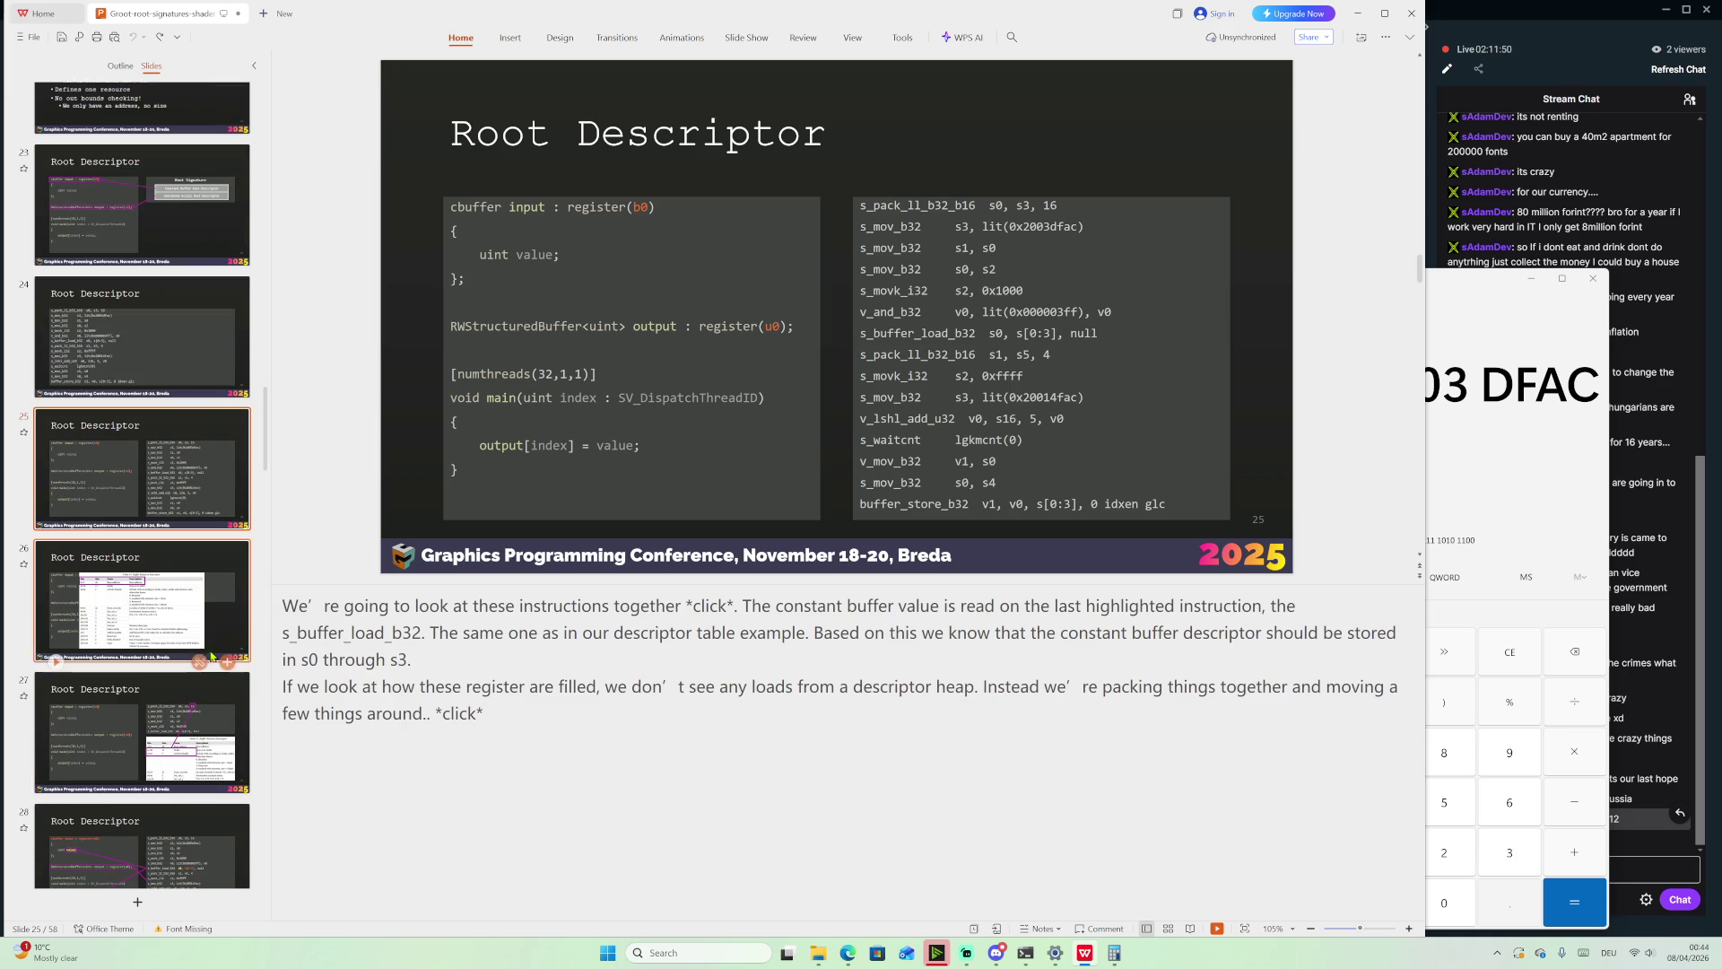
{"action": "key", "text": "Down"}
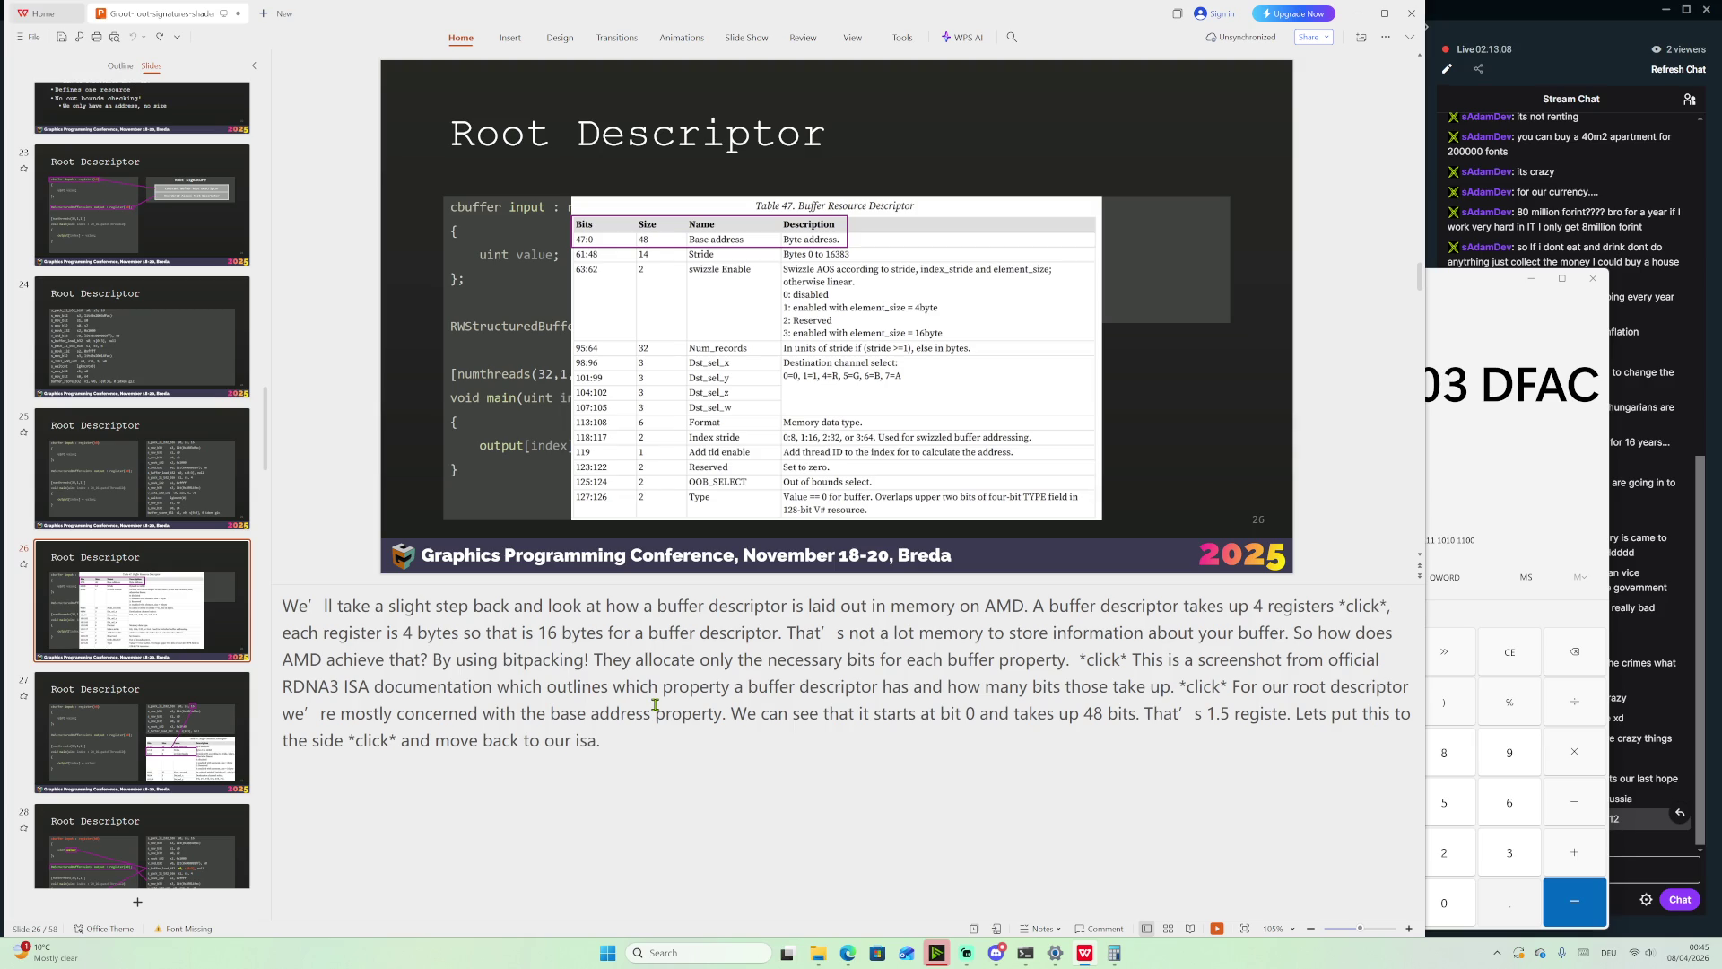
{"action": "left_click", "coordinate": [142, 731]}
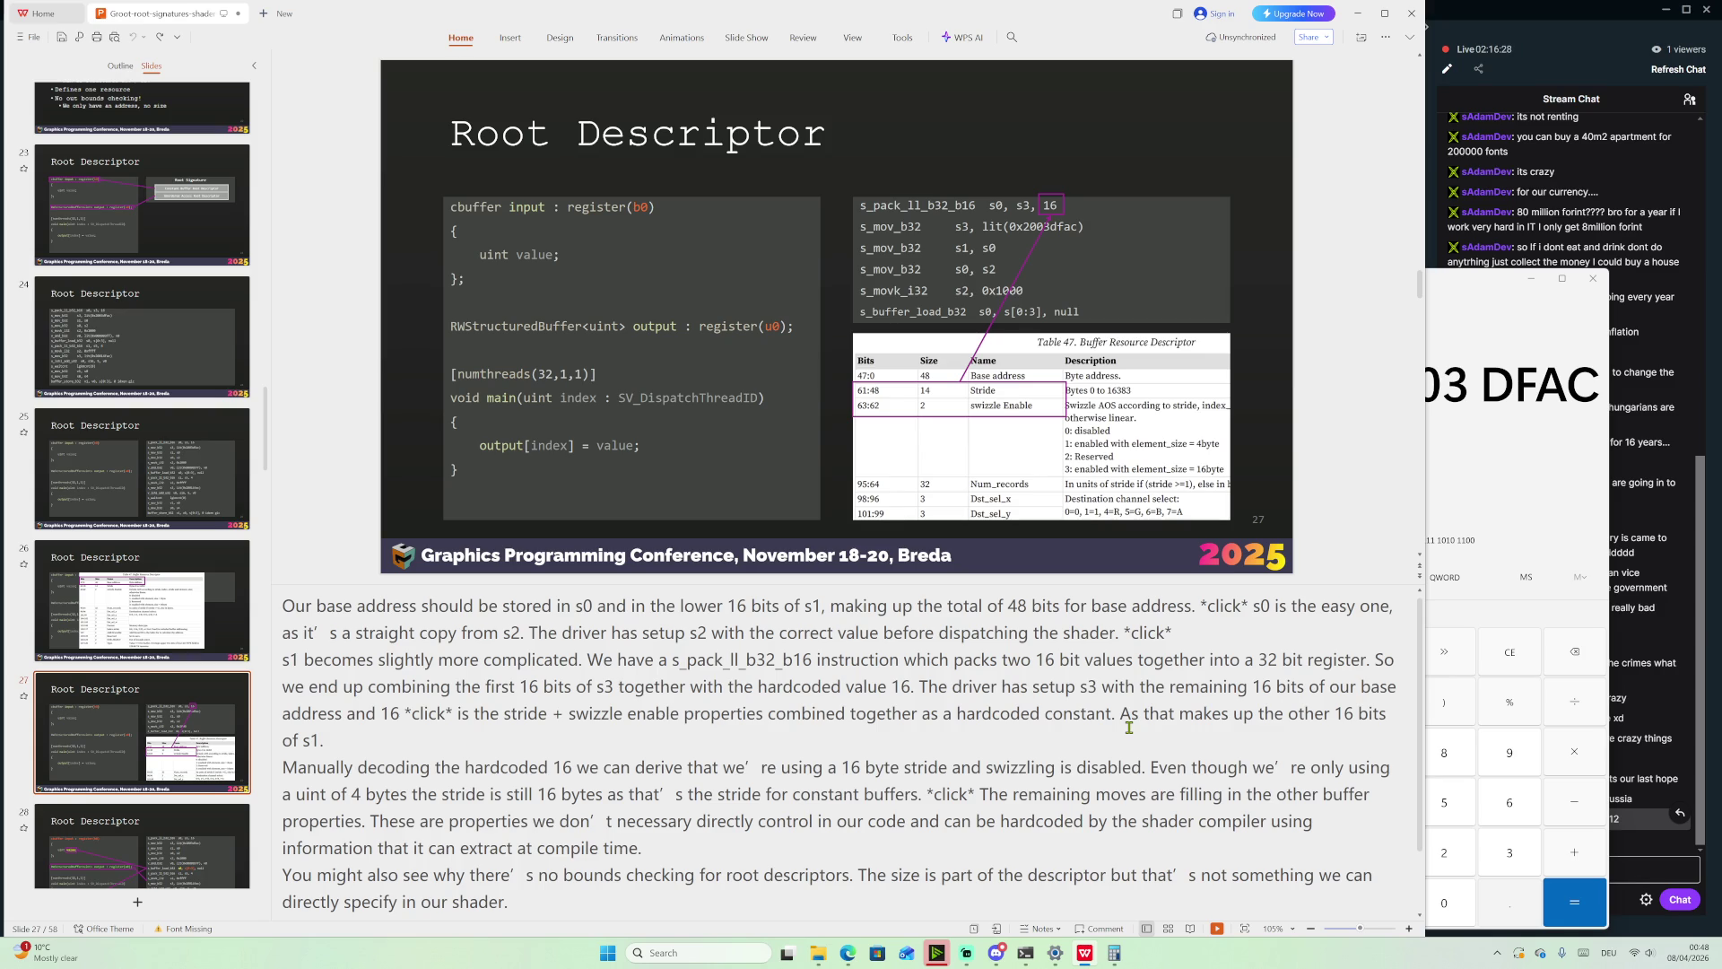
Read further down the speaker notes, then show slide 28, the Root Descriptor shader-to-assembly slide
{"action": "scroll", "coordinate": [1065, 753], "scroll_direction": "down", "scroll_amount": 1}
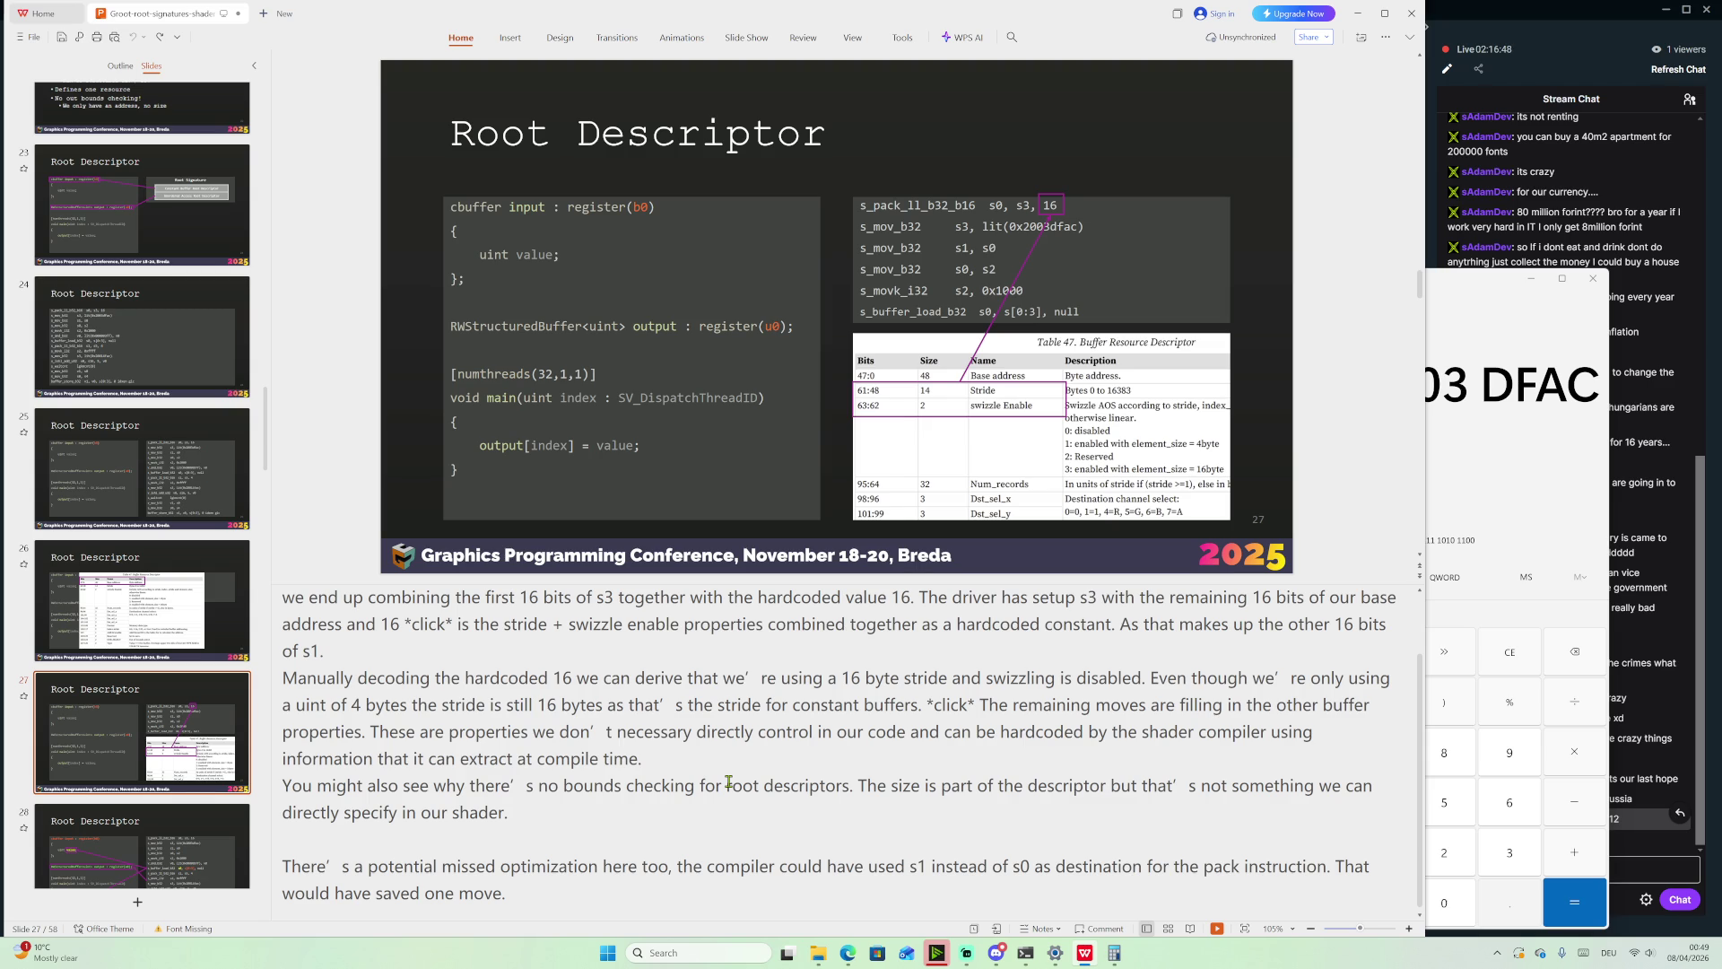
{"action": "scroll", "coordinate": [113, 766], "scroll_direction": "down", "scroll_amount": 2}
{"action": "left_click", "coordinate": [114, 767]}
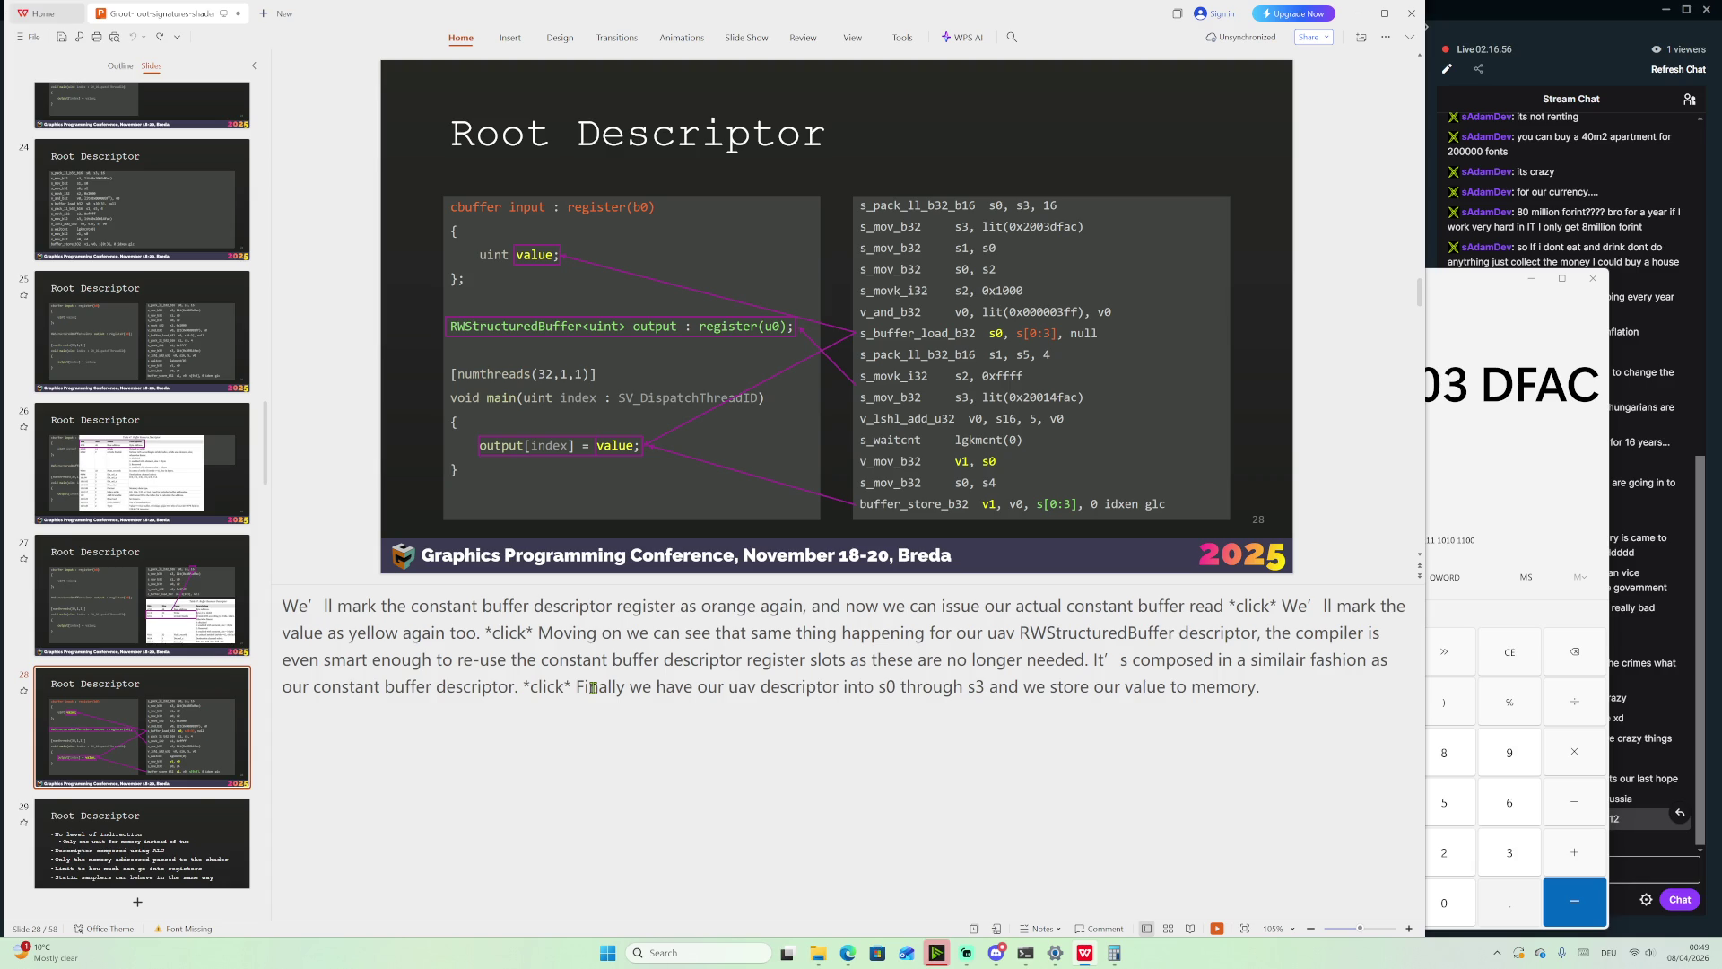
Move down the slide list and show slide 29, the Root Descriptor summary with notes on static samplers
{"action": "scroll", "coordinate": [152, 666], "scroll_direction": "down", "scroll_amount": 2}
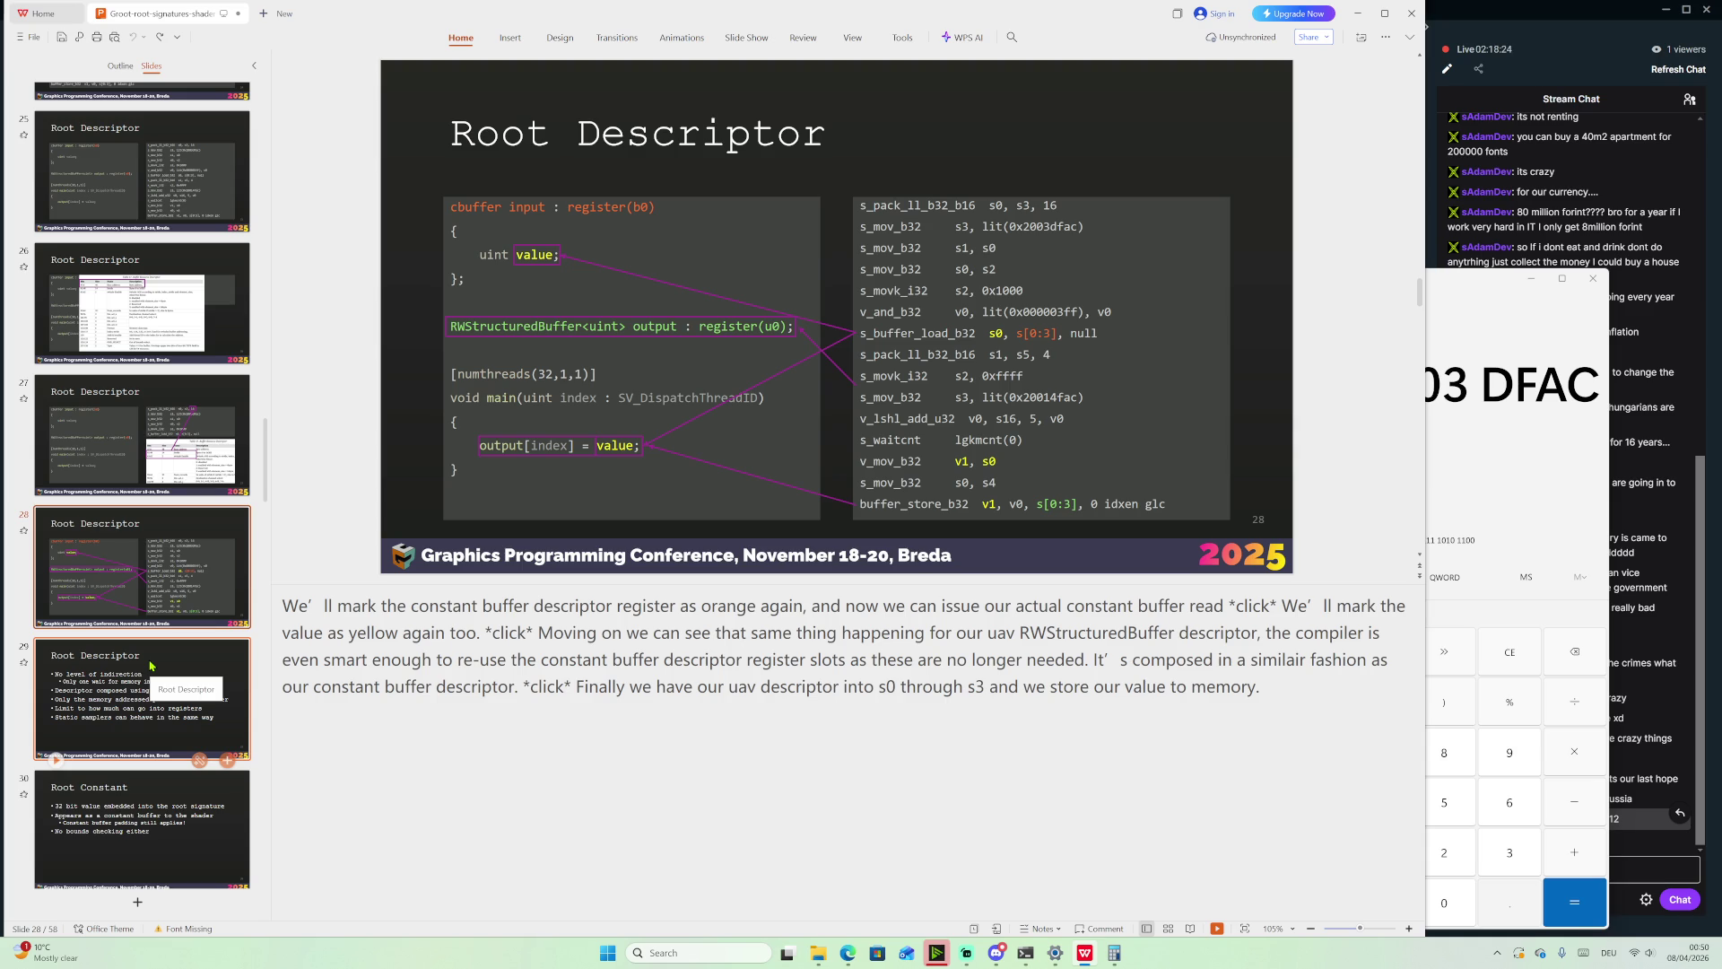
{"action": "scroll", "coordinate": [144, 695], "scroll_direction": "down", "scroll_amount": 1}
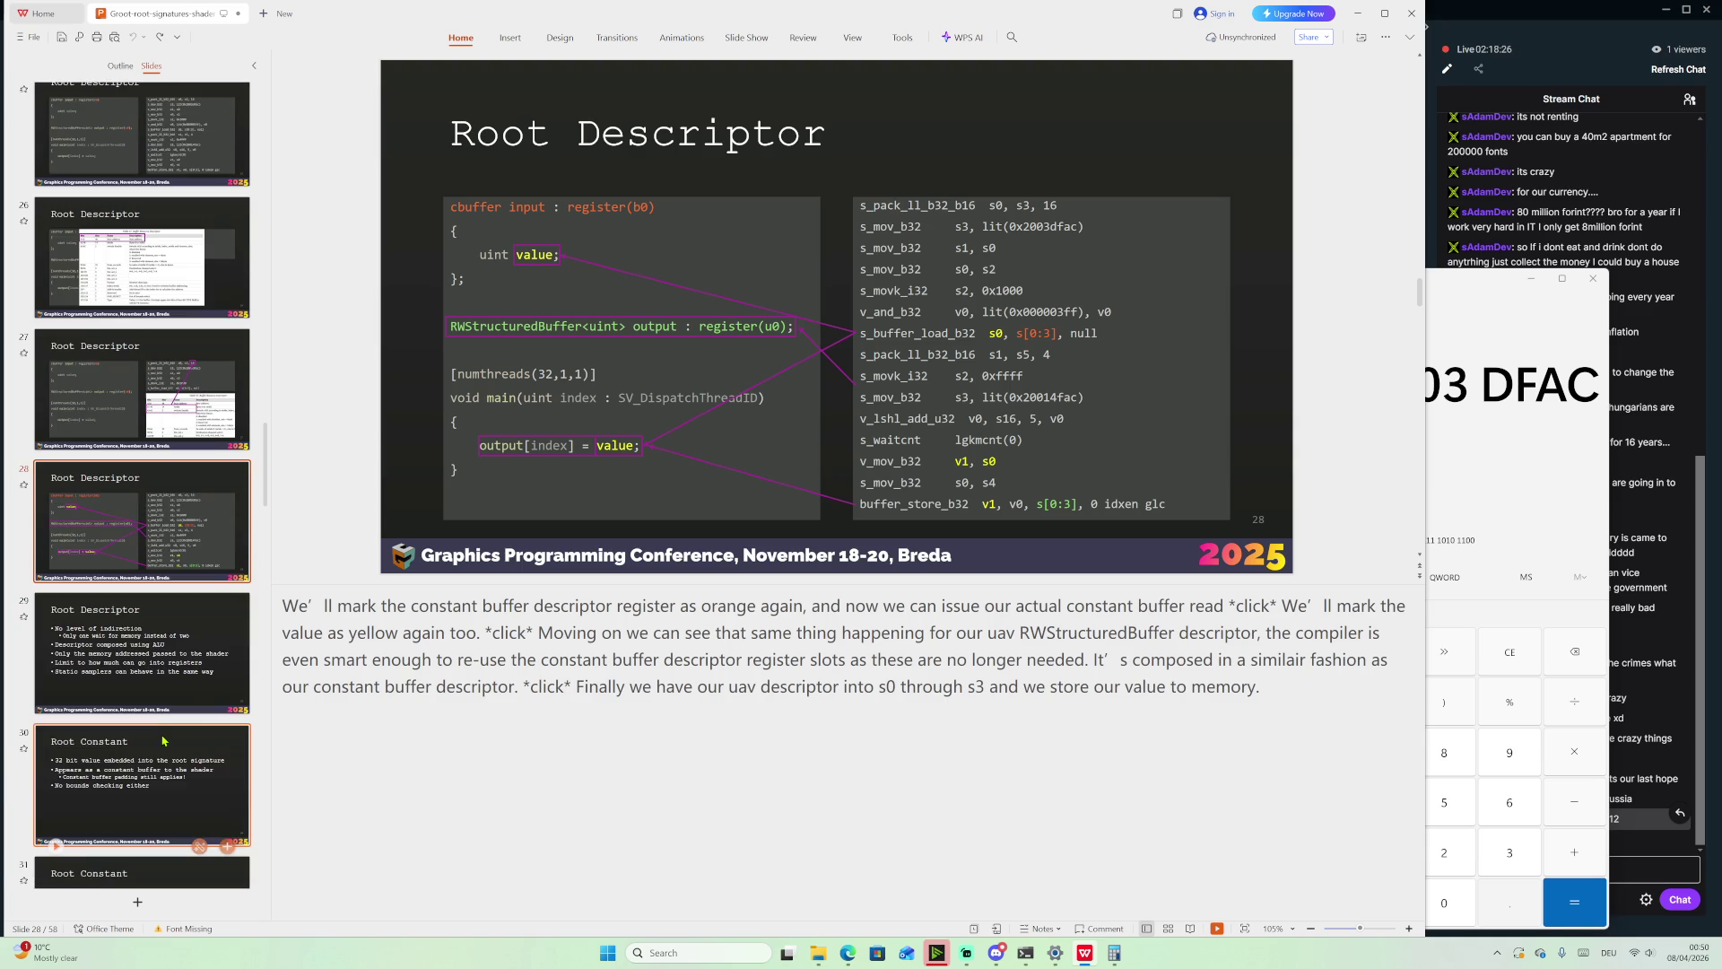
{"action": "left_click", "coordinate": [145, 670]}
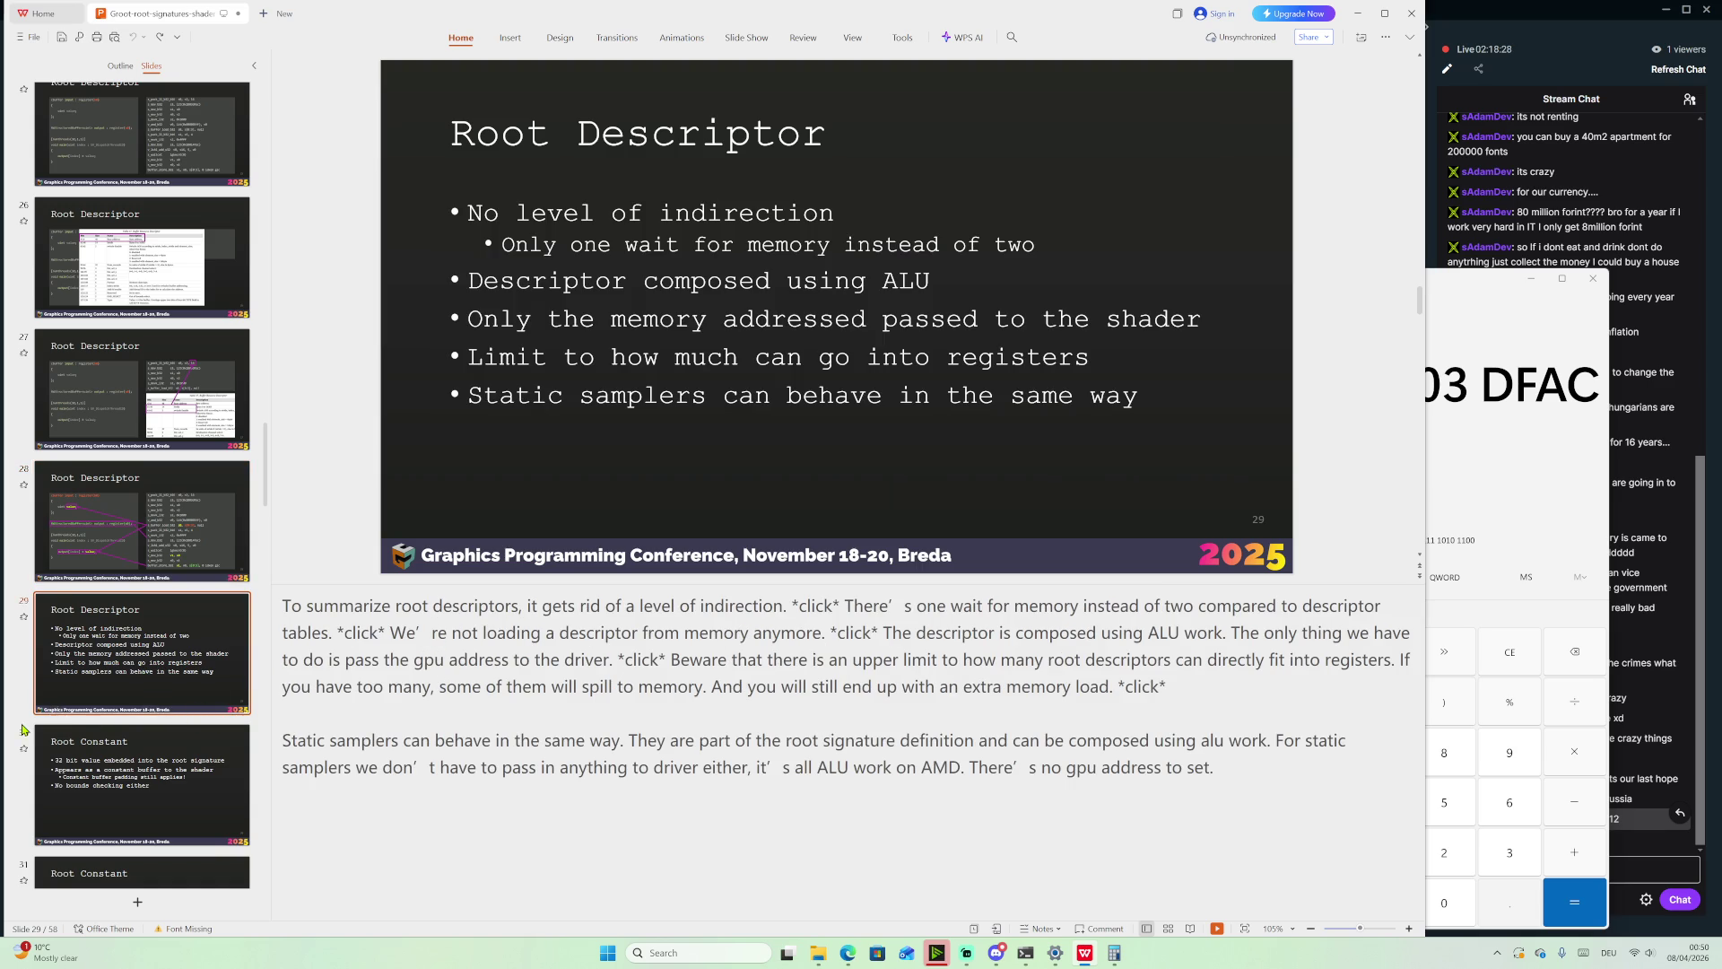
Read through slide 29's speaker notes on indirection and static samplers
{"action": "scroll", "coordinate": [103, 717], "scroll_direction": "down", "scroll_amount": 5}
{"action": "scroll", "coordinate": [99, 729], "scroll_direction": "up", "scroll_amount": 3}
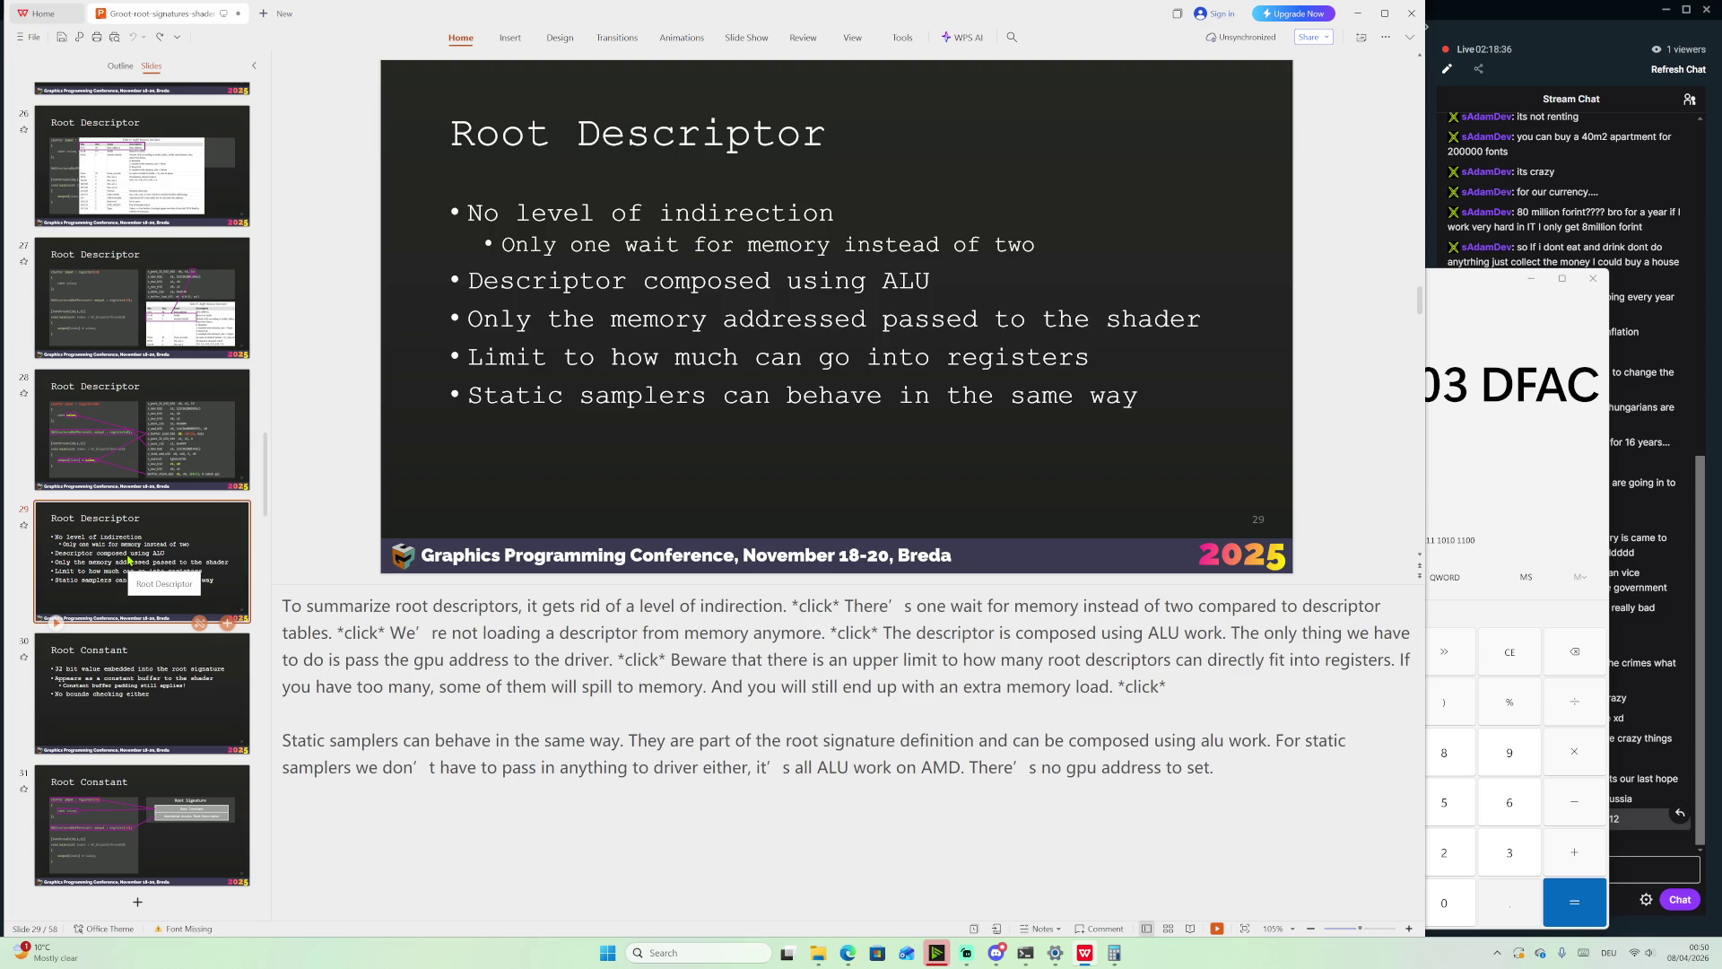
{"action": "scroll", "coordinate": [112, 553], "scroll_direction": "down", "scroll_amount": 3}
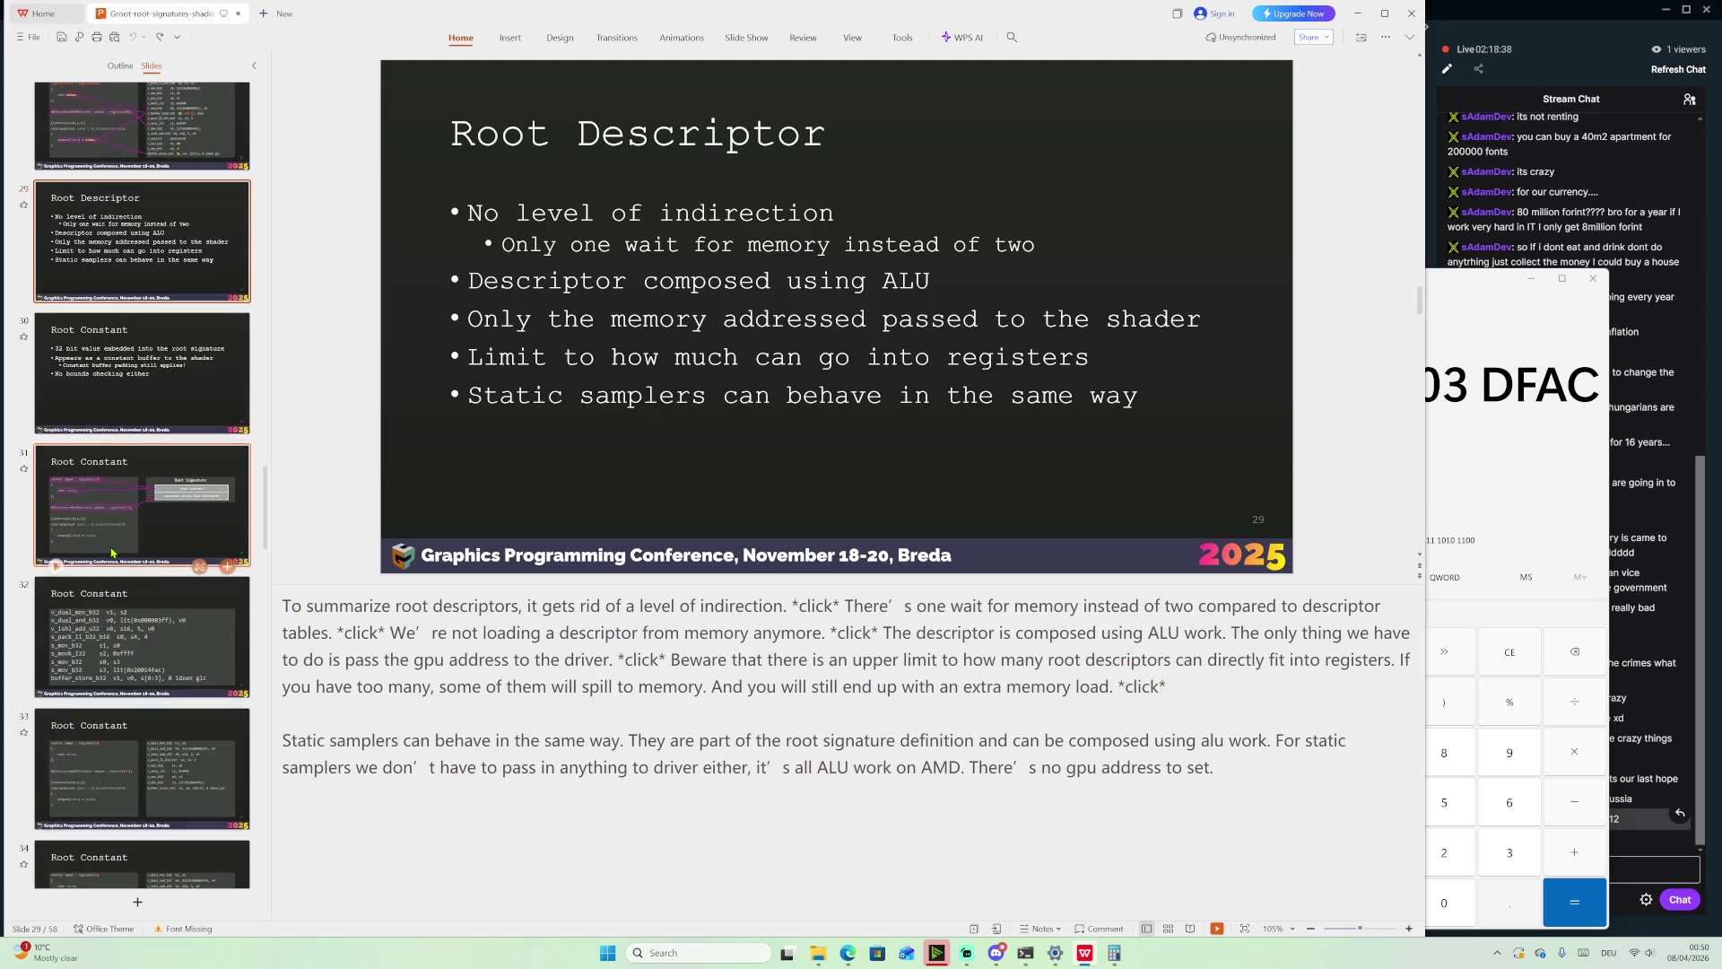
{"action": "scroll", "coordinate": [112, 553], "scroll_direction": "down", "scroll_amount": 5}
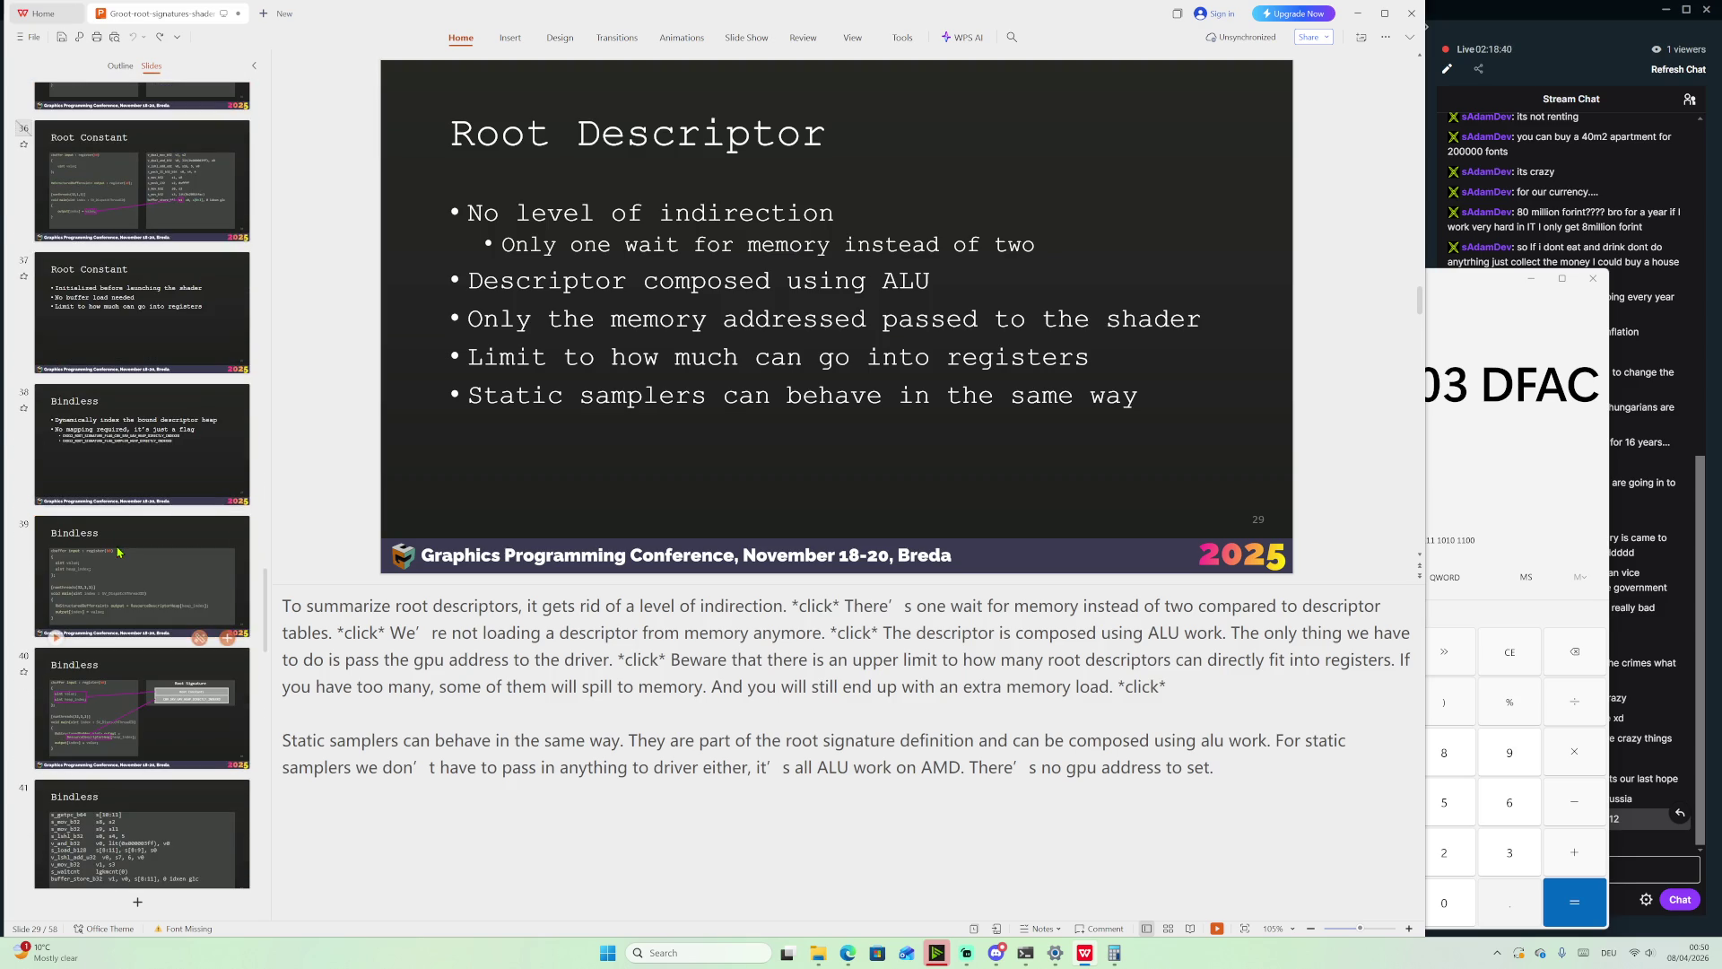
{"action": "scroll", "coordinate": [135, 521], "scroll_direction": "down", "scroll_amount": 3}
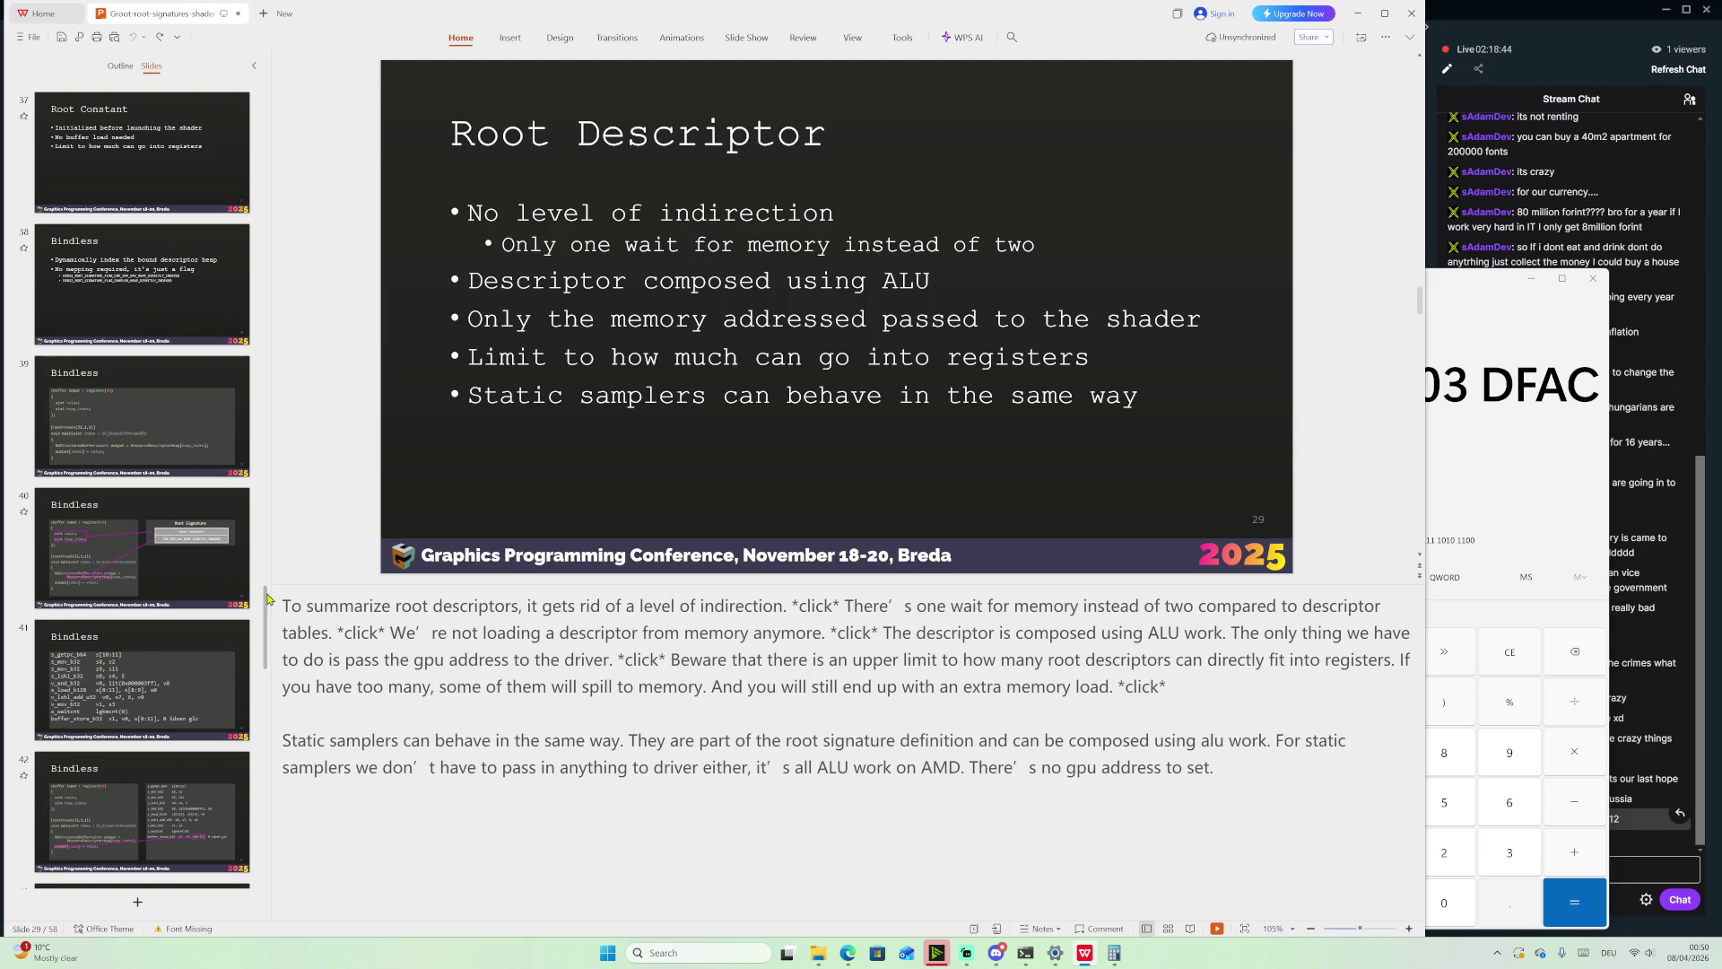
{"action": "scroll", "coordinate": [260, 502], "scroll_direction": "up", "scroll_amount": 10}
{"action": "scroll", "coordinate": [285, 461], "scroll_direction": "up", "scroll_amount": 3}
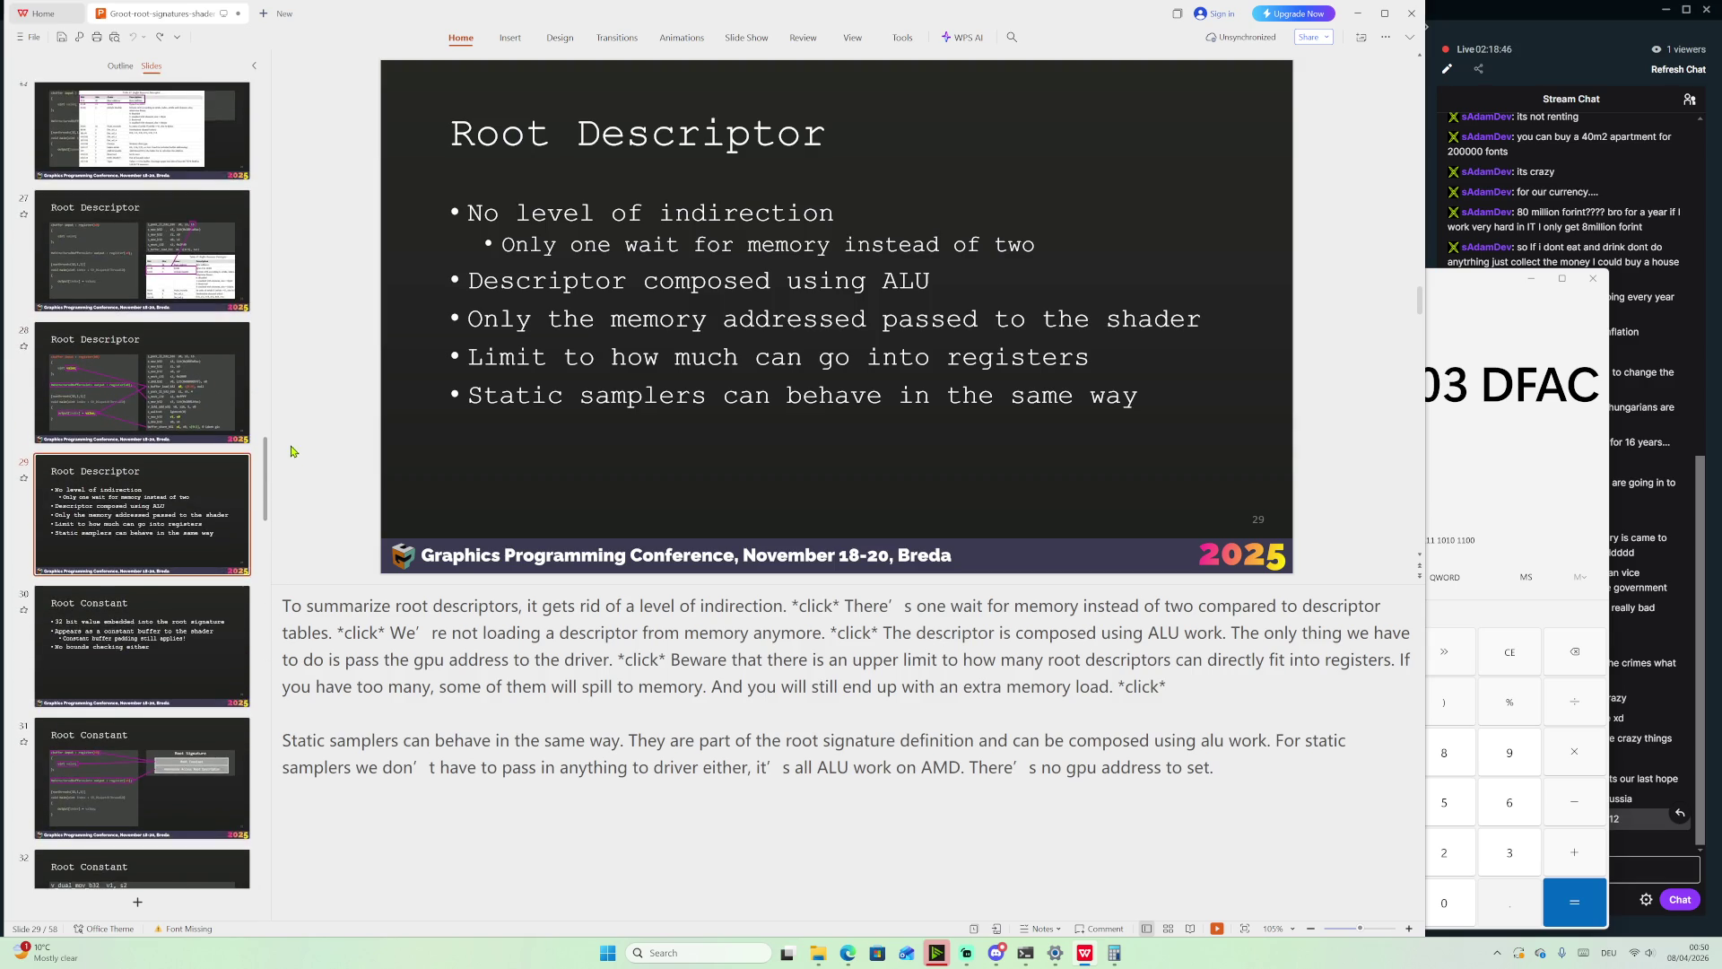
{"action": "scroll", "coordinate": [232, 775], "scroll_direction": "down", "scroll_amount": 2}
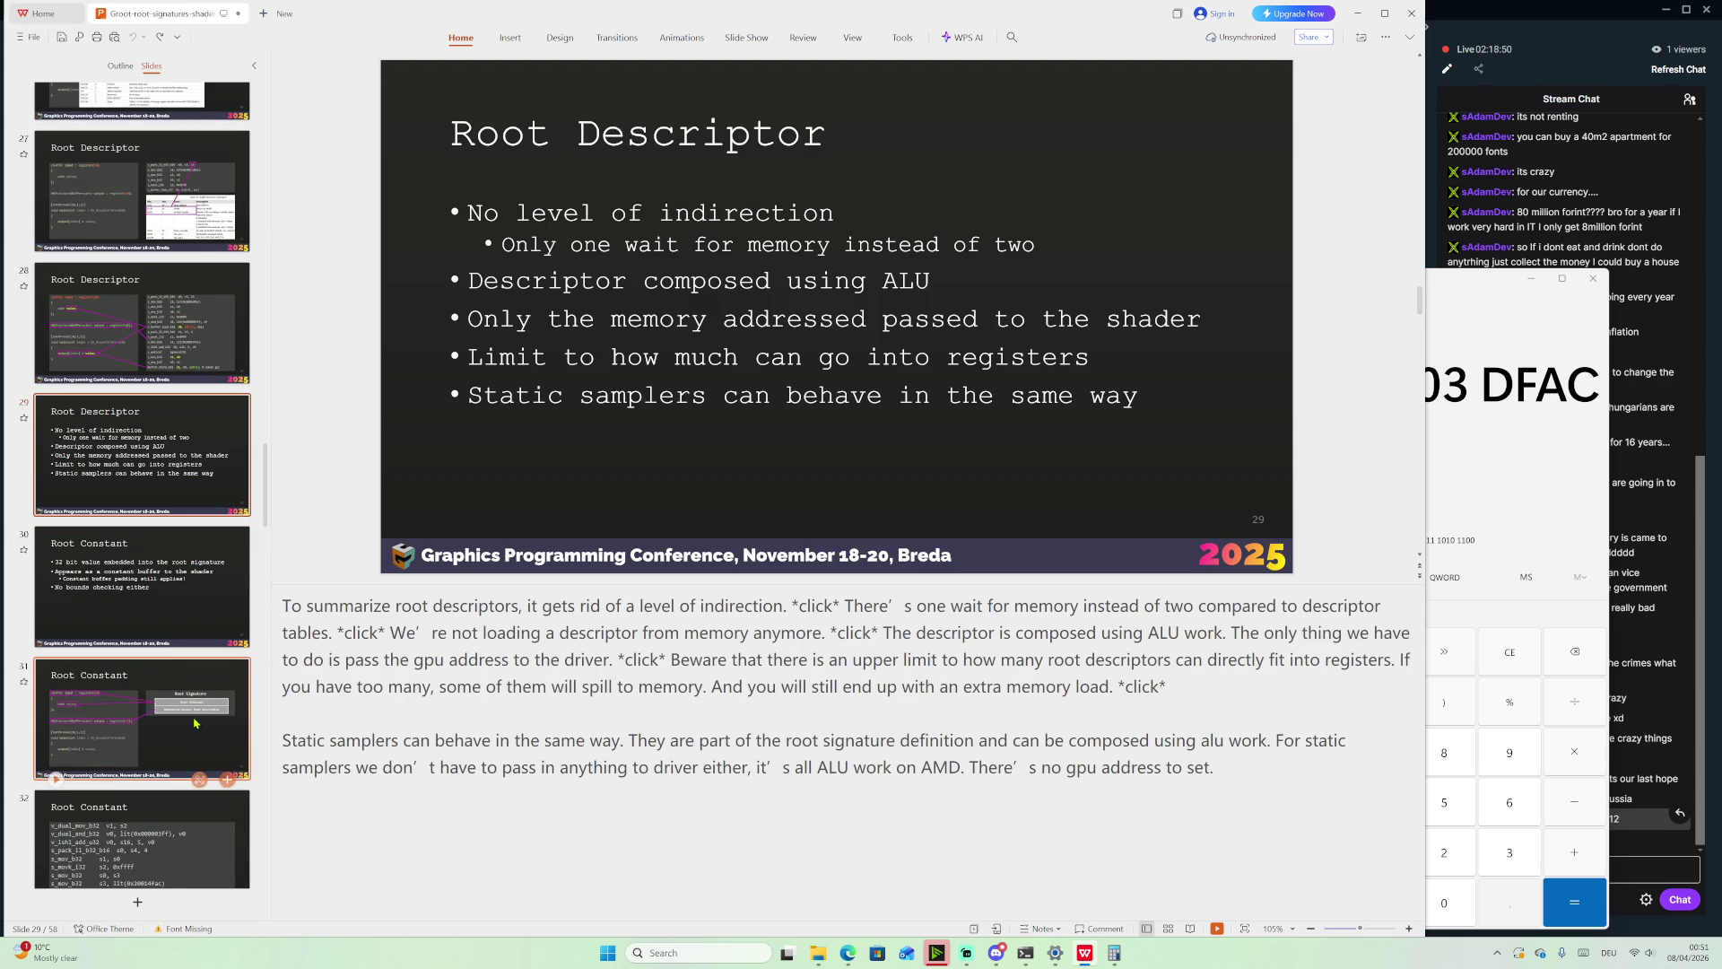
{"action": "scroll", "coordinate": [197, 726], "scroll_direction": "down", "scroll_amount": 3}
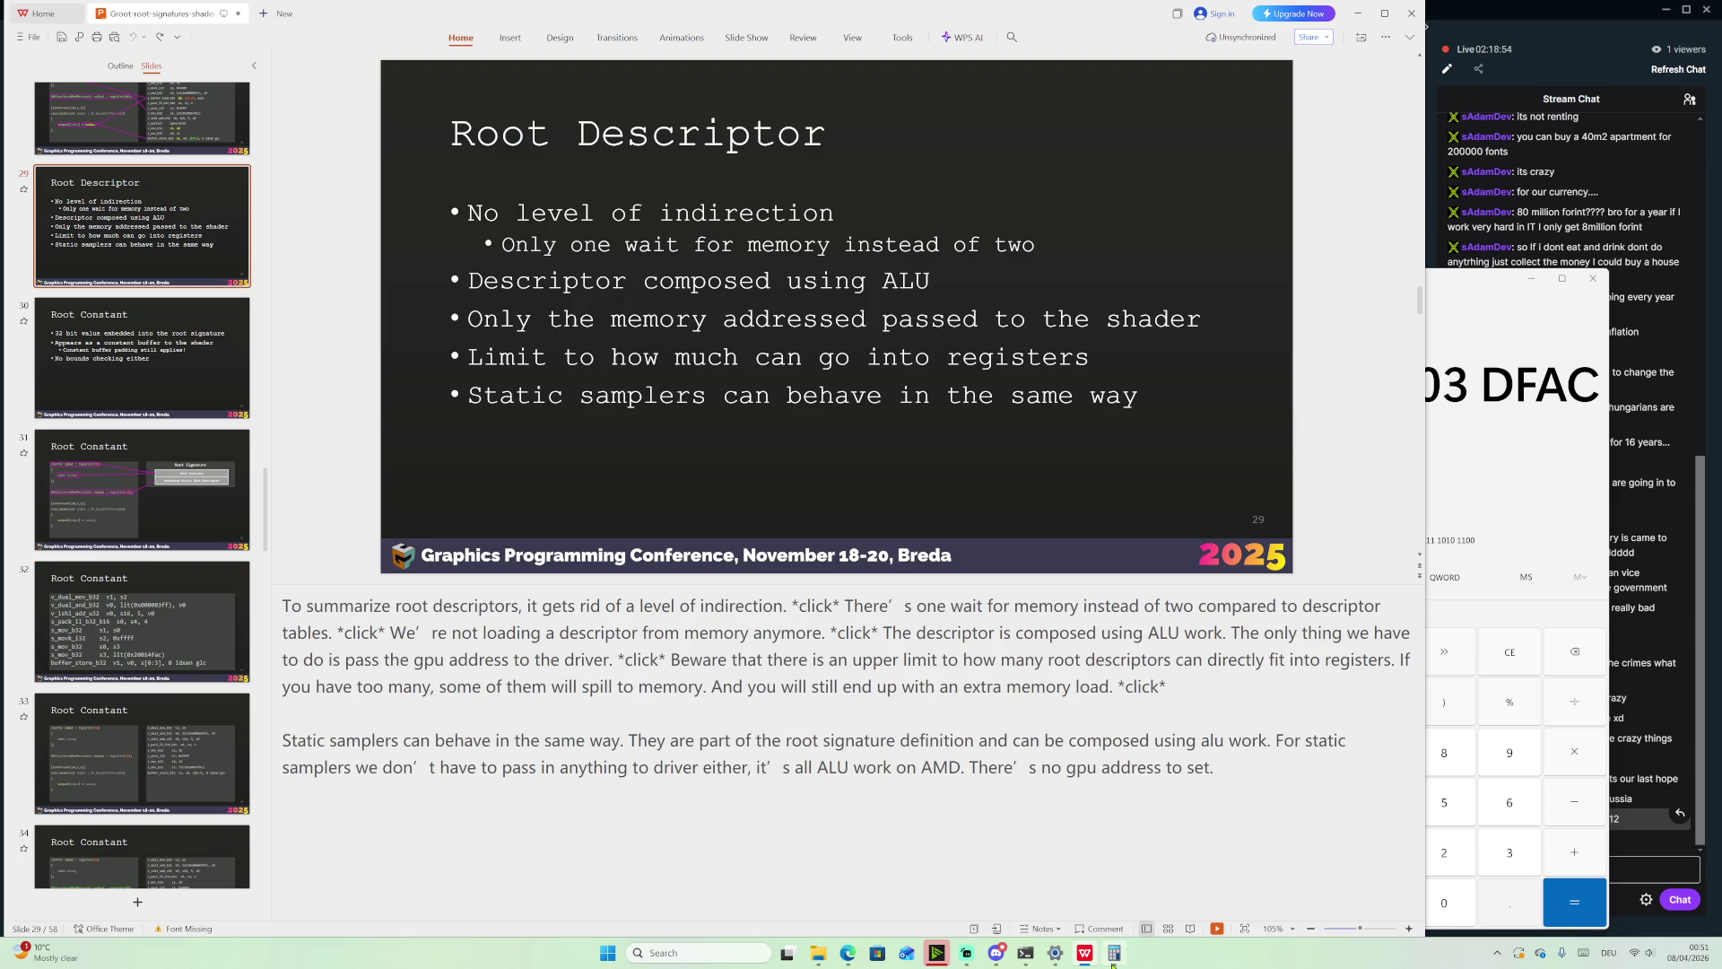
Close the Calculator, then close the presentation without saving changes
{"action": "key", "text": "alt+F4"}
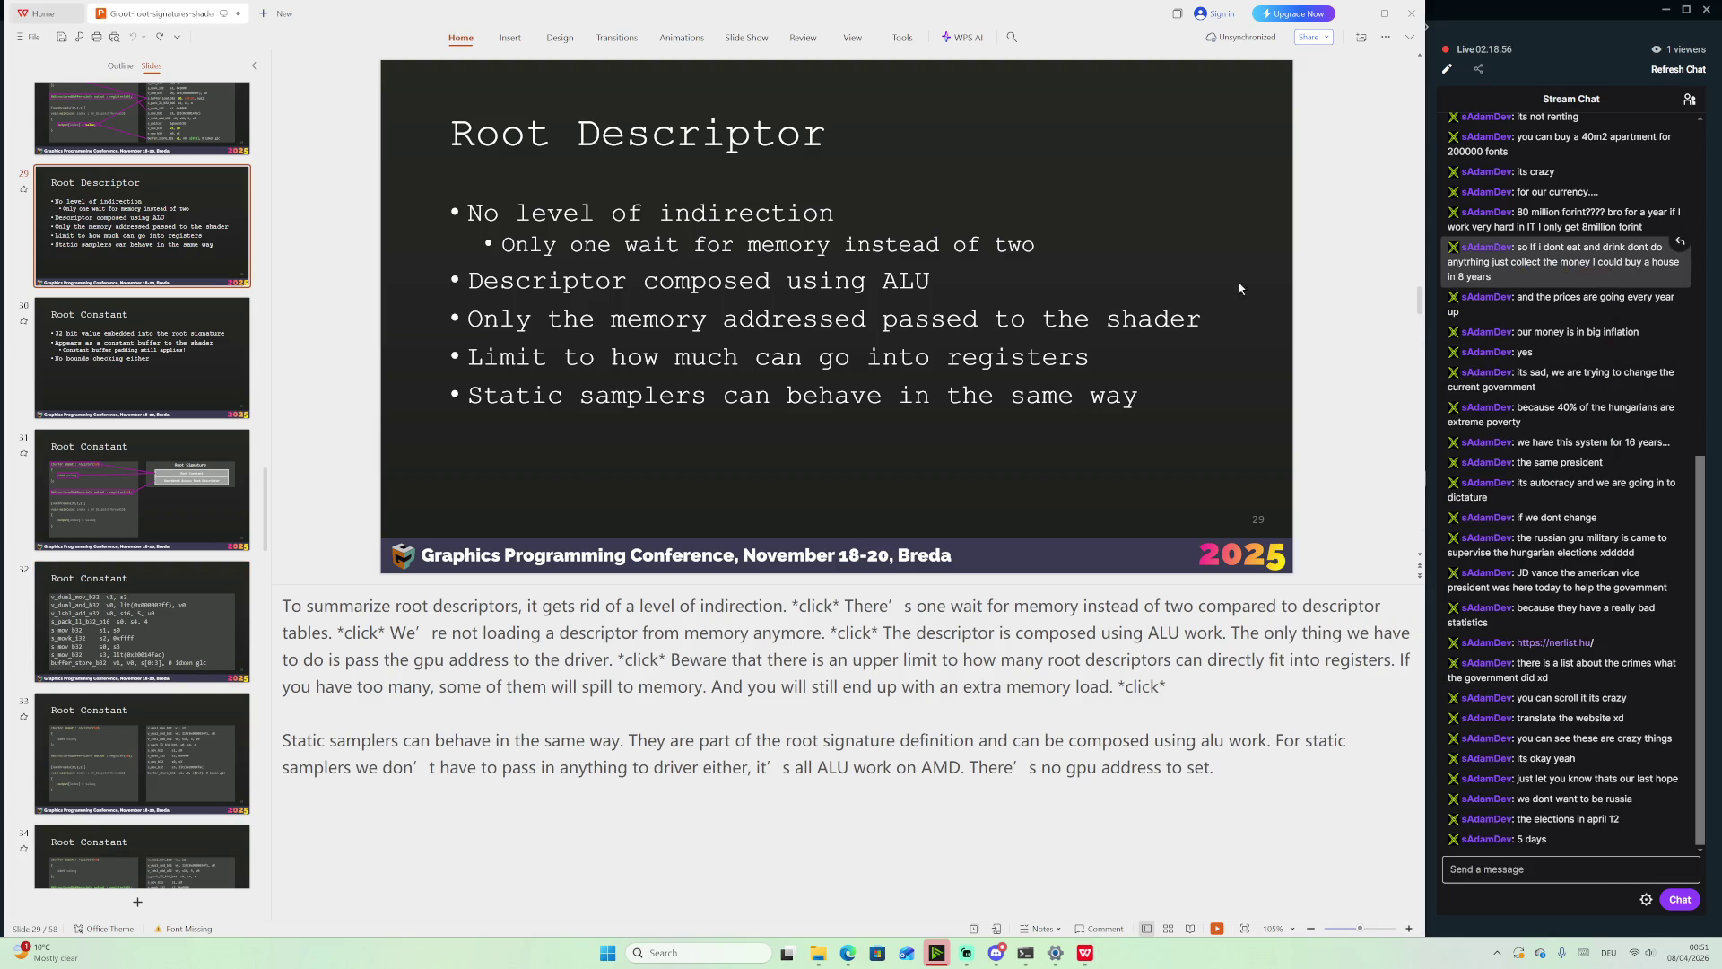
{"action": "left_click", "coordinate": [1411, 13]}
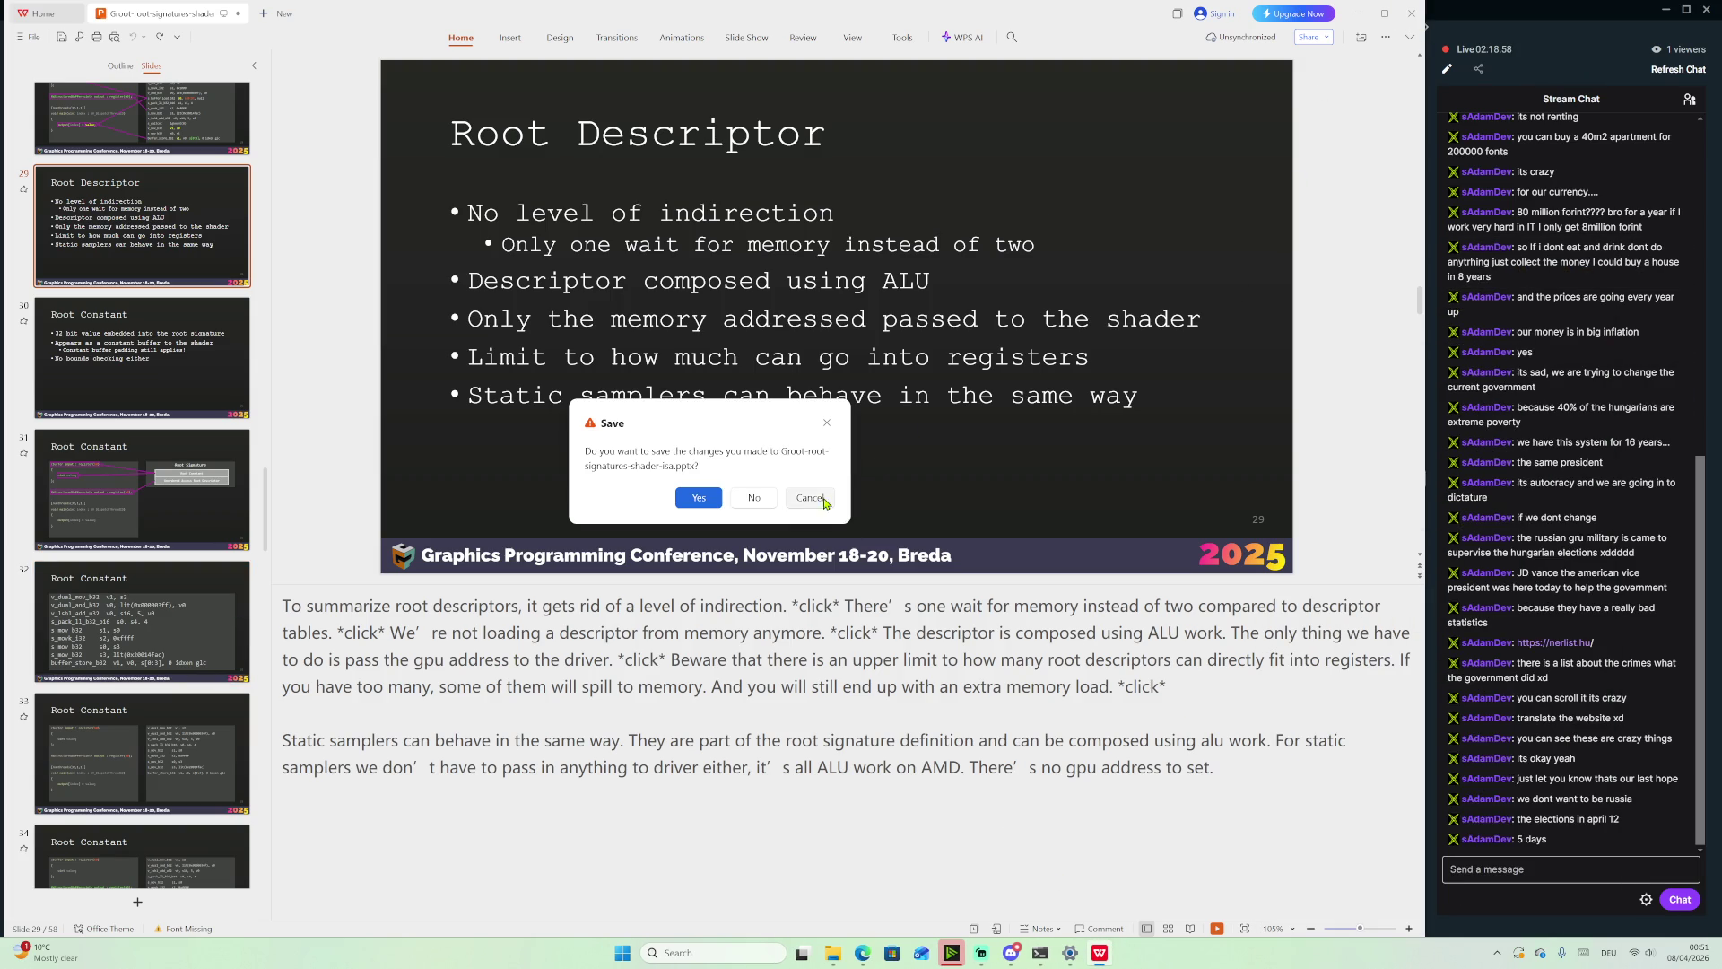
{"action": "left_click", "coordinate": [740, 503]}
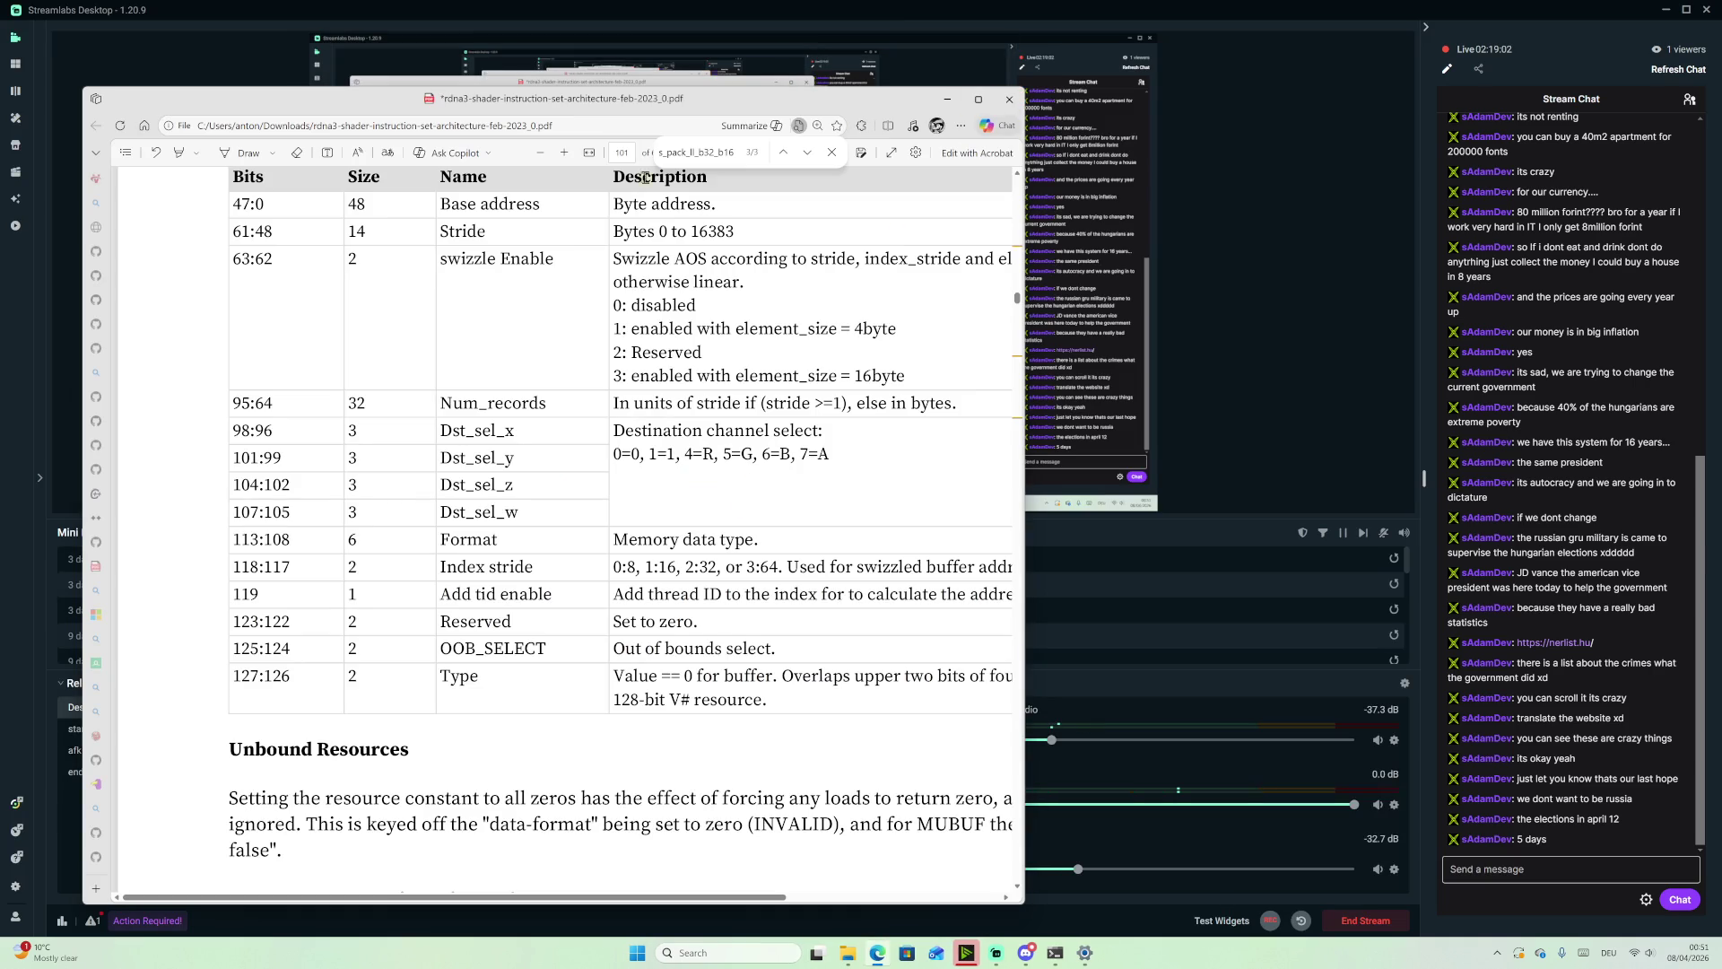
Close the RDNA3 ISA PDF tab, leaving despite unsaved changes
{"action": "mouse_move", "coordinate": [95, 818]}
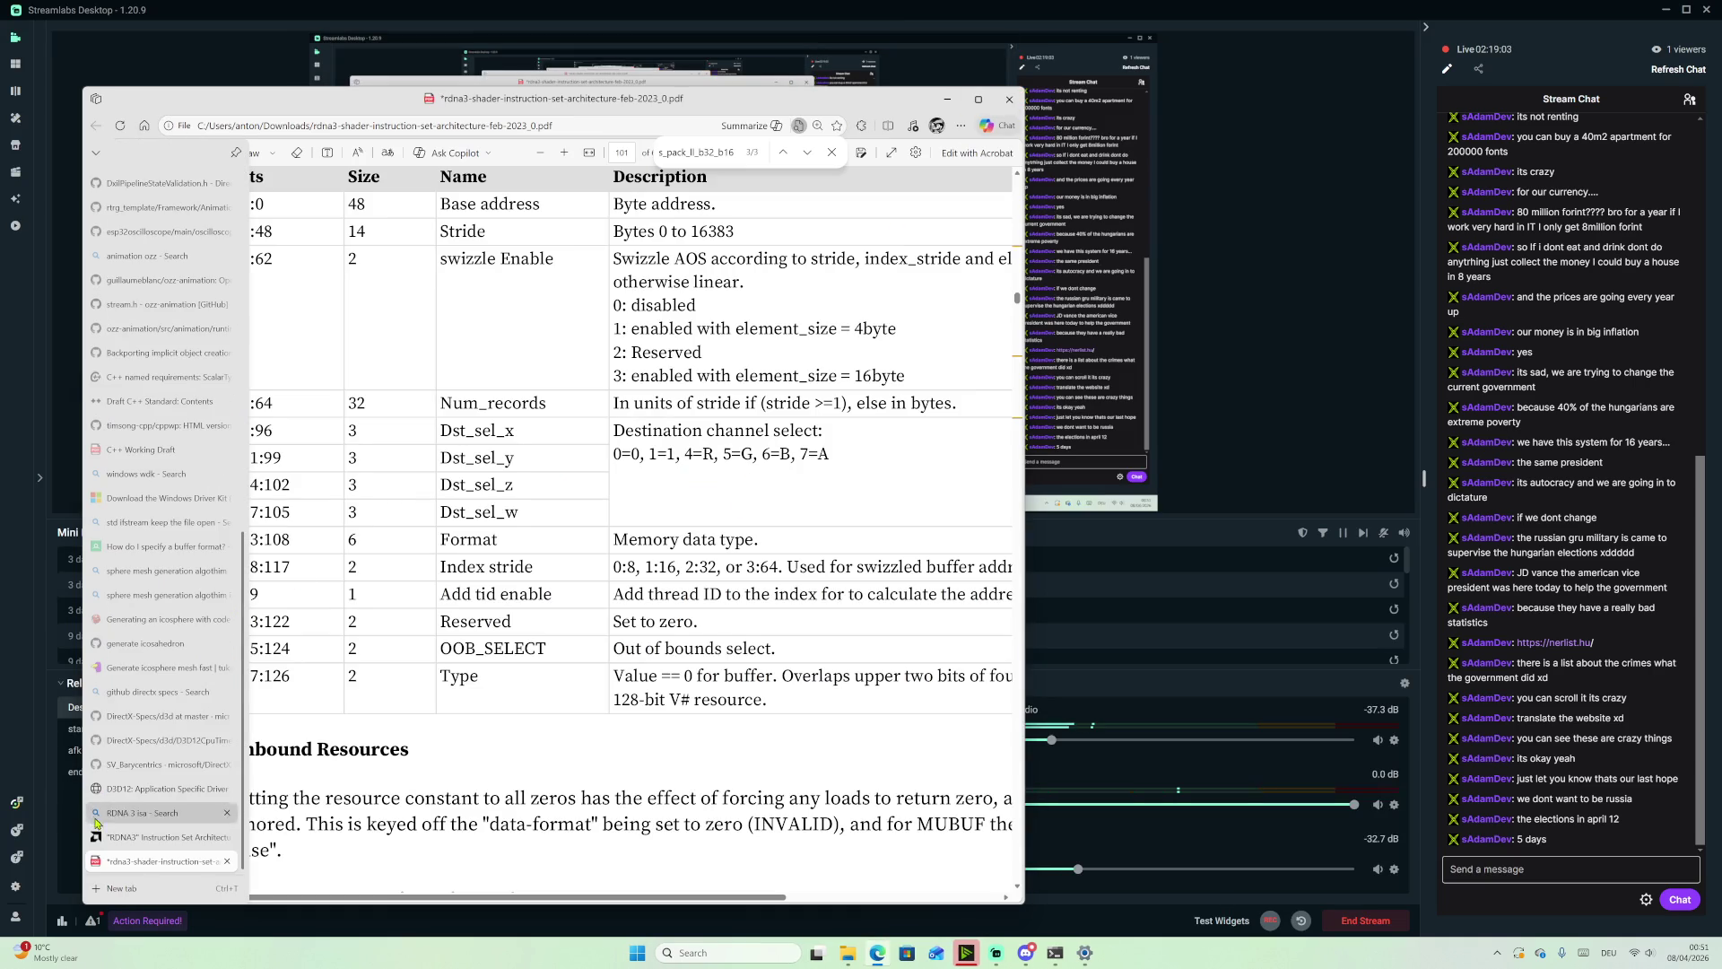
{"action": "middle_click", "coordinate": [184, 866]}
{"action": "left_click", "coordinate": [642, 194]}
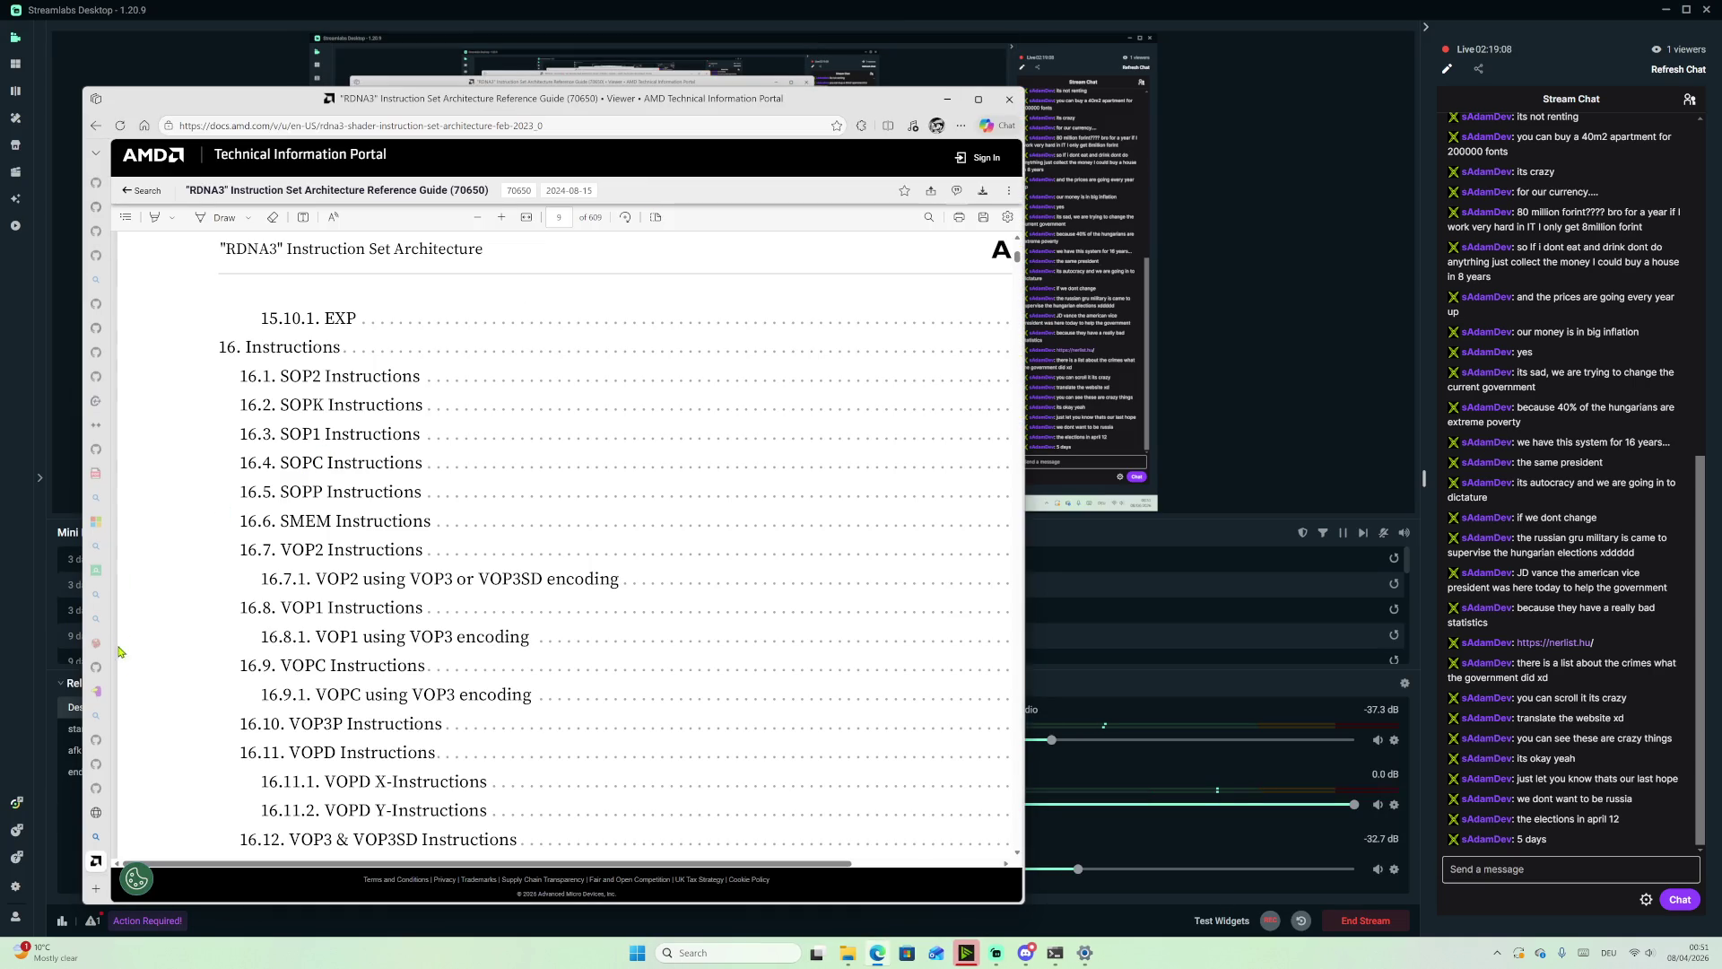
Close the RDNA 3 isa search tab, maximize Edge, and bring the DirectX Discord server forward
{"action": "left_click", "coordinate": [101, 863]}
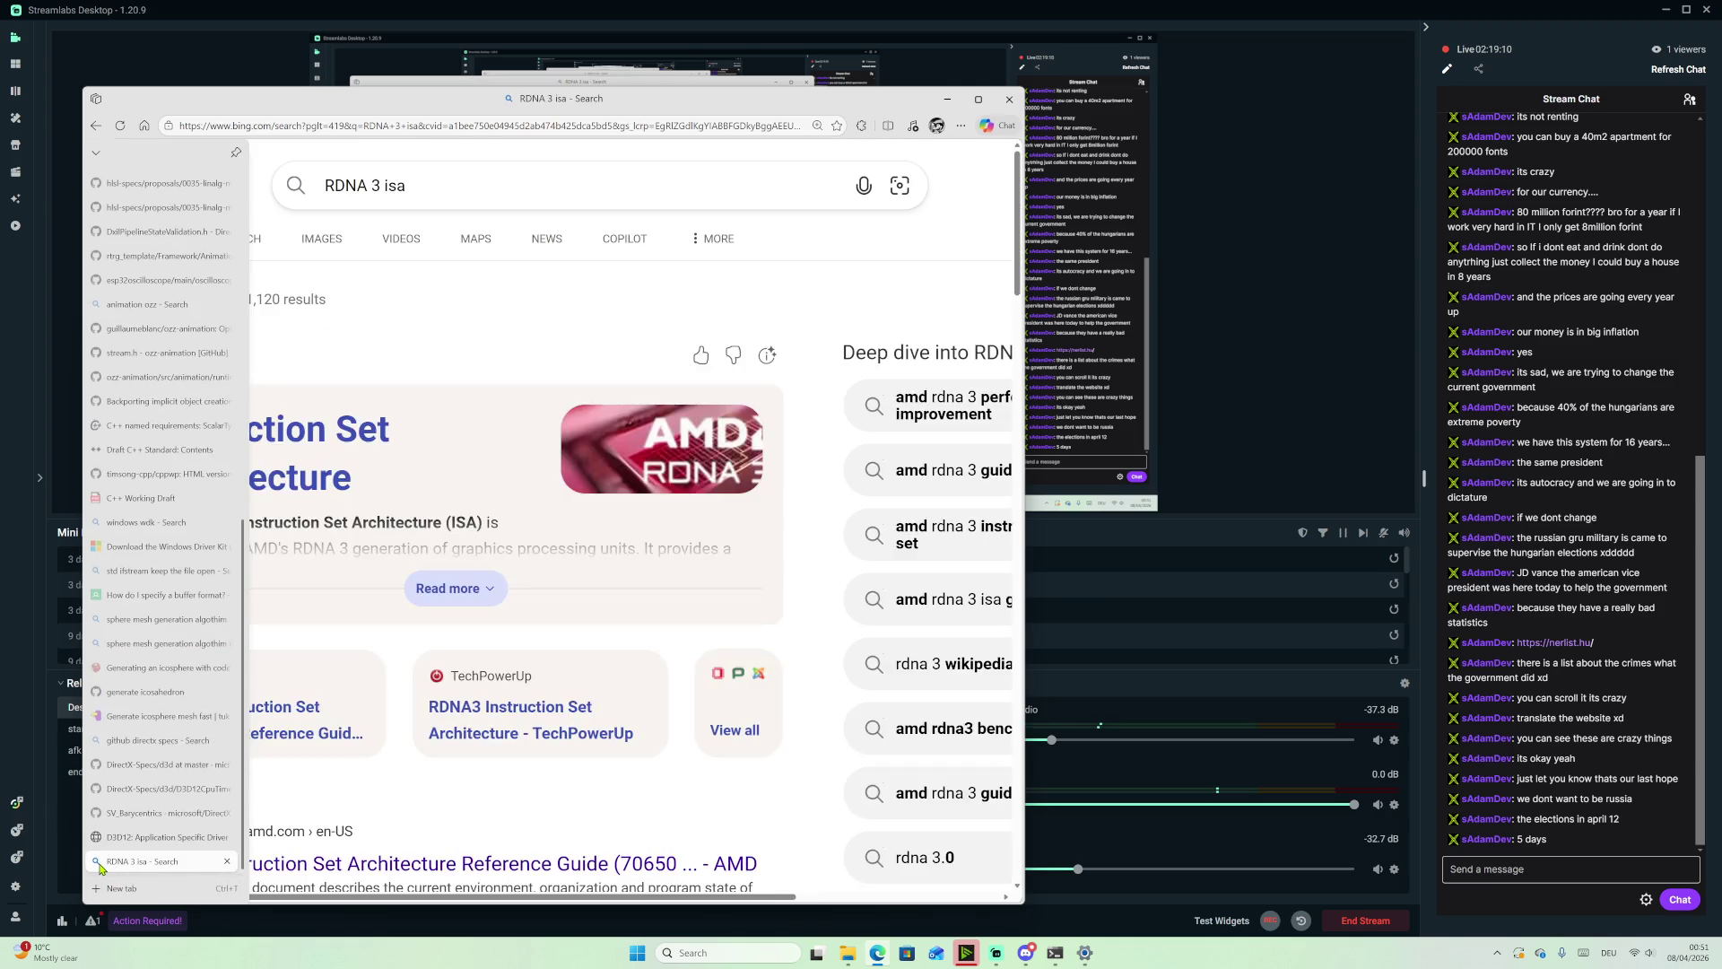
{"action": "middle_click", "coordinate": [101, 862]}
{"action": "scroll", "coordinate": [161, 622], "scroll_direction": "up", "scroll_amount": 5}
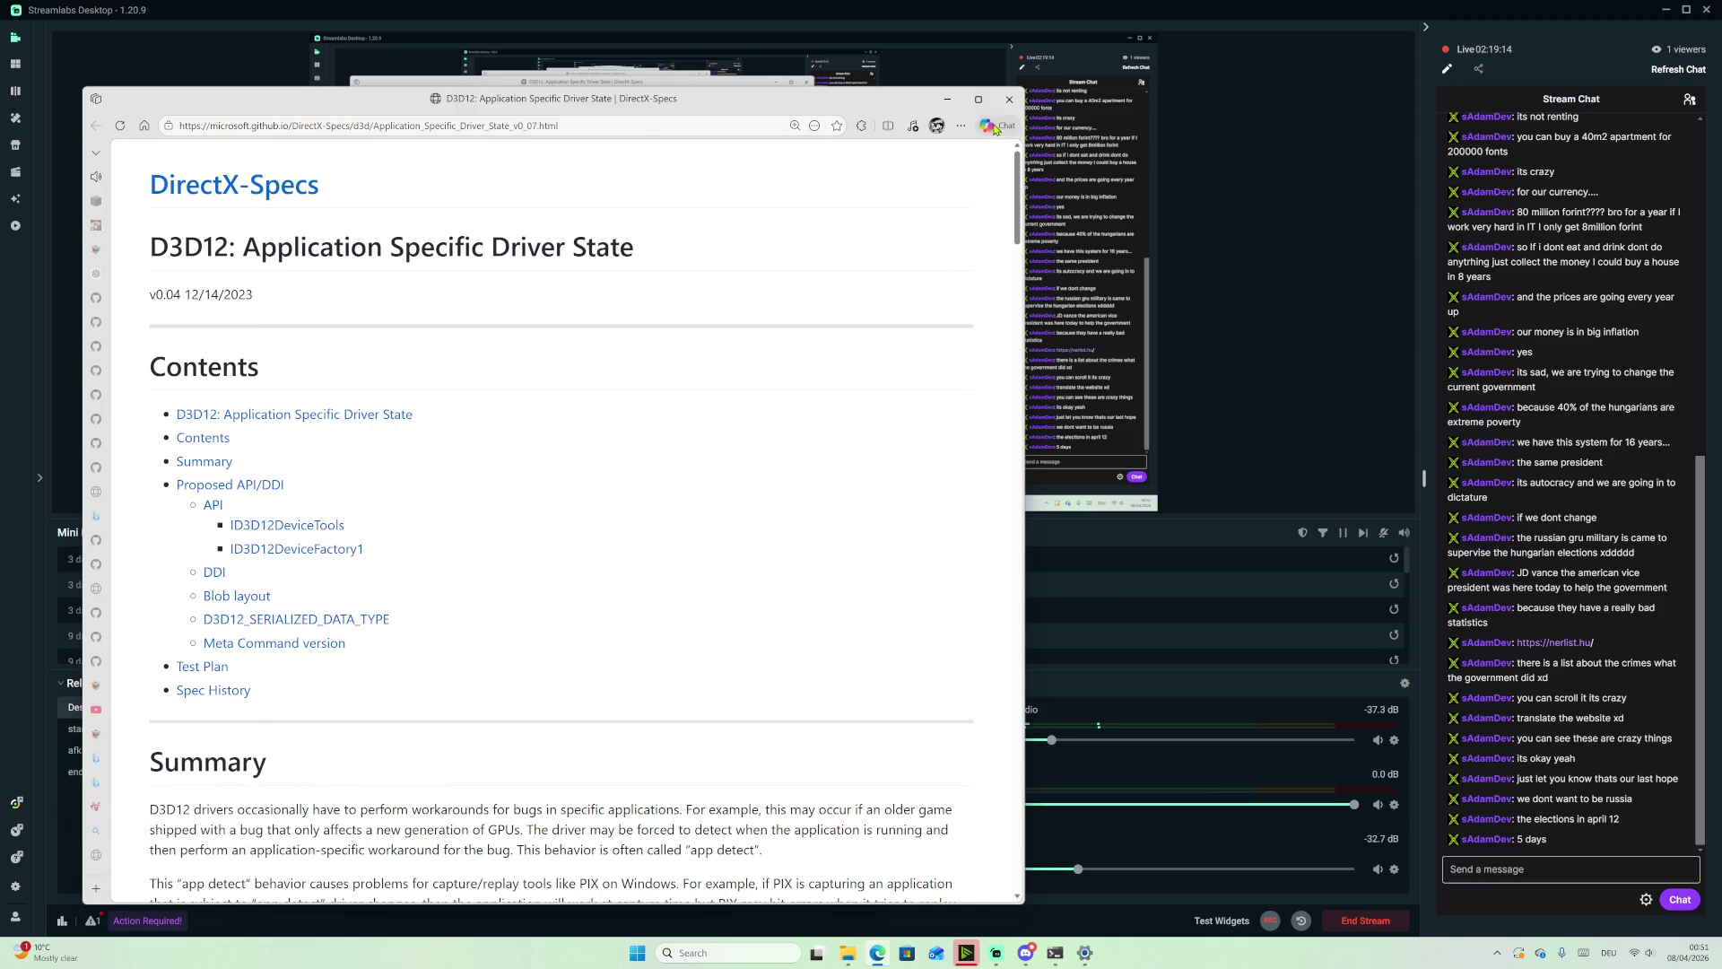
{"action": "left_click", "coordinate": [978, 98]}
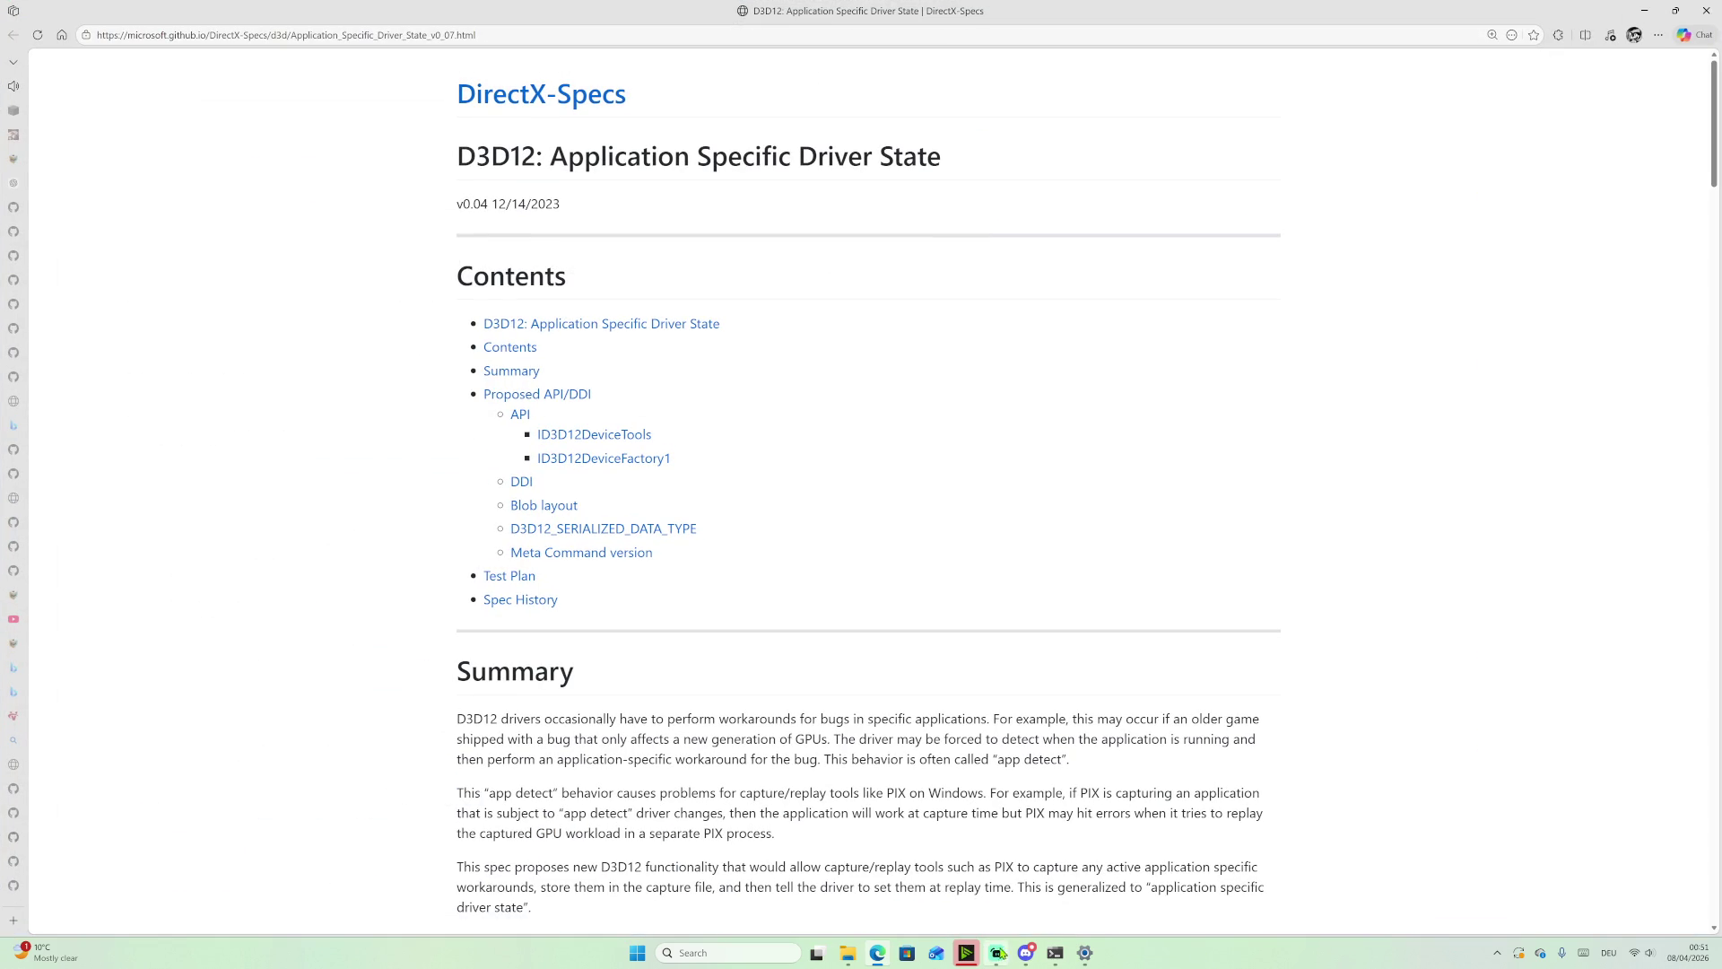
{"action": "left_click", "coordinate": [1026, 952]}
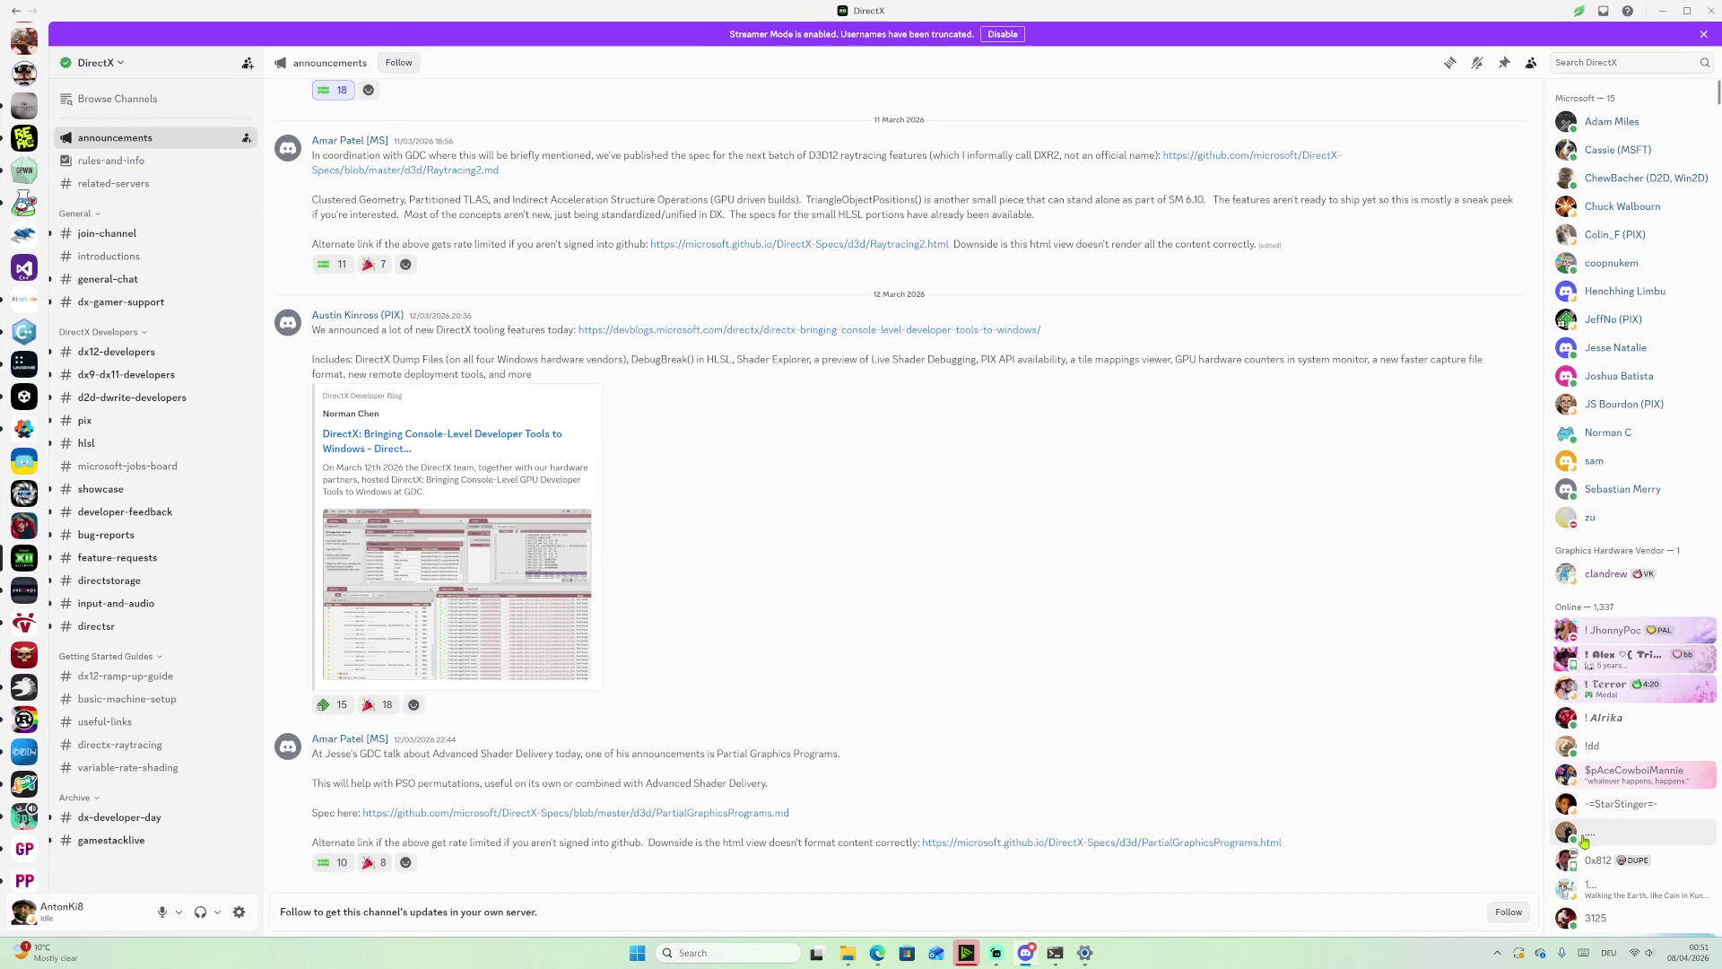
Switch Streamlabs Desktop to the "end" scene showing "Стрим окончен"
{"action": "left_click", "coordinate": [1006, 962]}
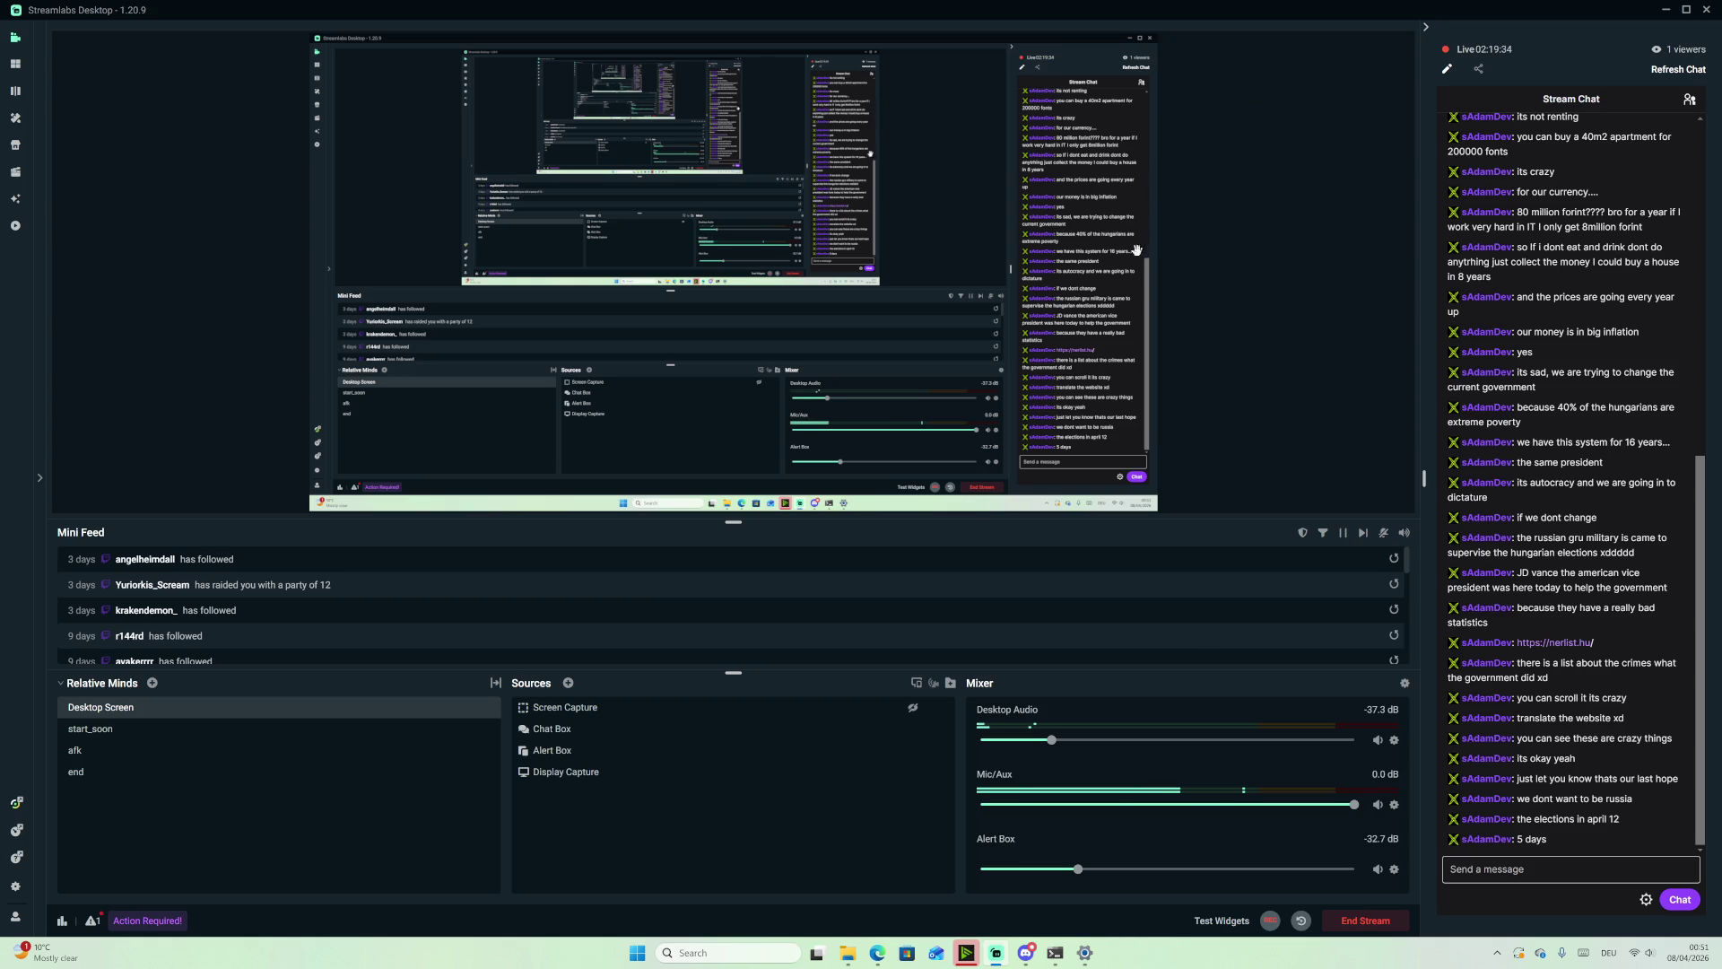
{"action": "left_click", "coordinate": [157, 773]}
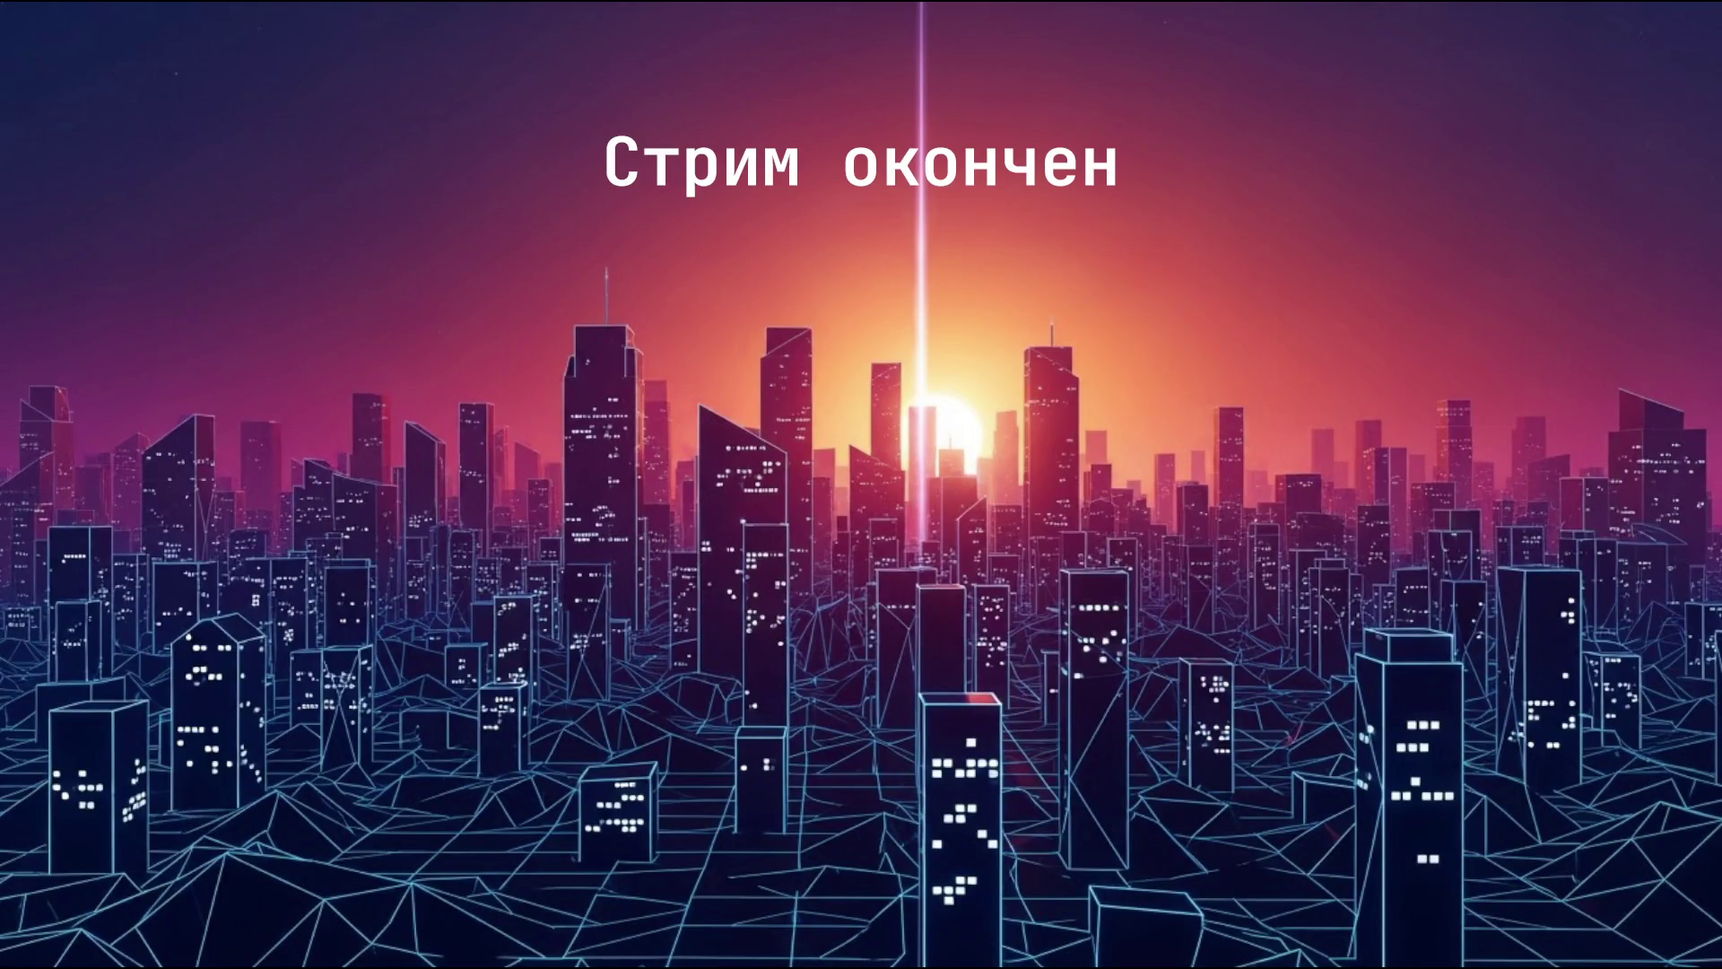